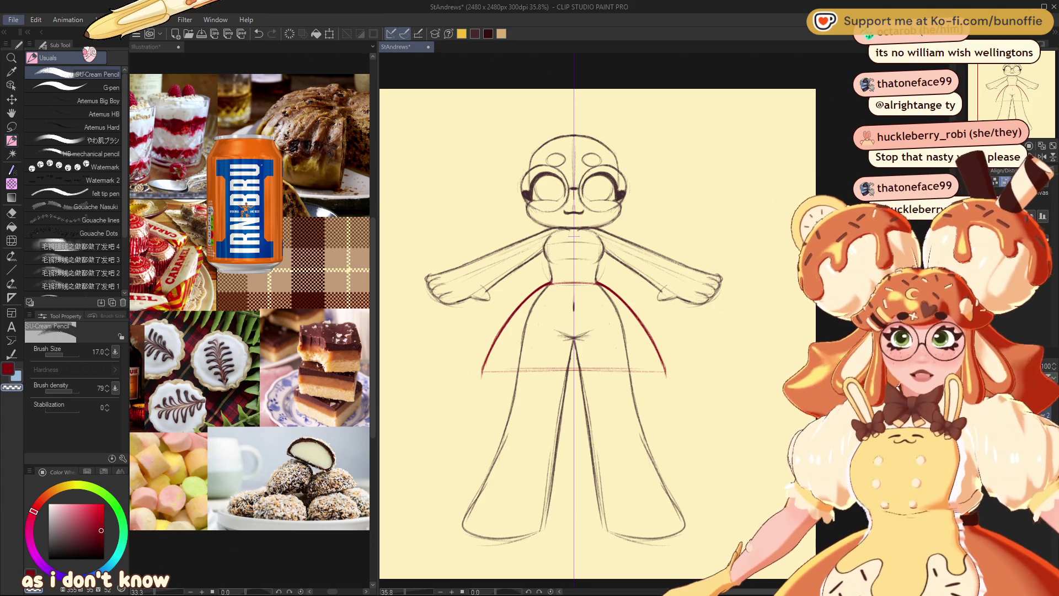
# - Open the Kipper picture as a separate canvas and zoom in to about 322%
pyautogui.hotkey('ctrl', 'shift', 'alt', 'v')
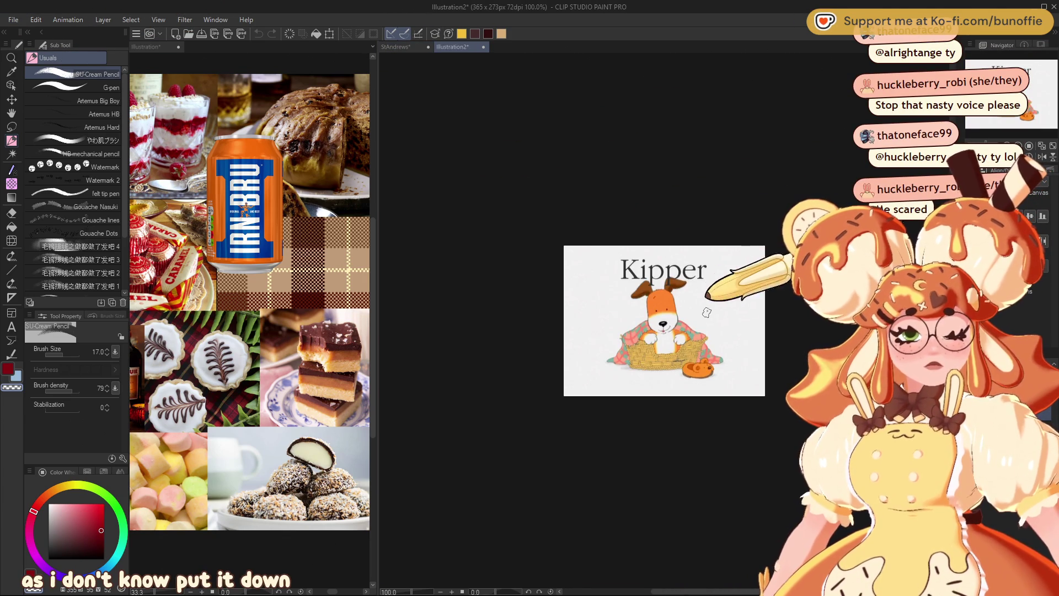
pyautogui.scroll(1, 698, 306)
pyautogui.scroll(1, 692, 308)
pyautogui.scroll(2, 679, 308)
pyautogui.scroll(2, 657, 309)
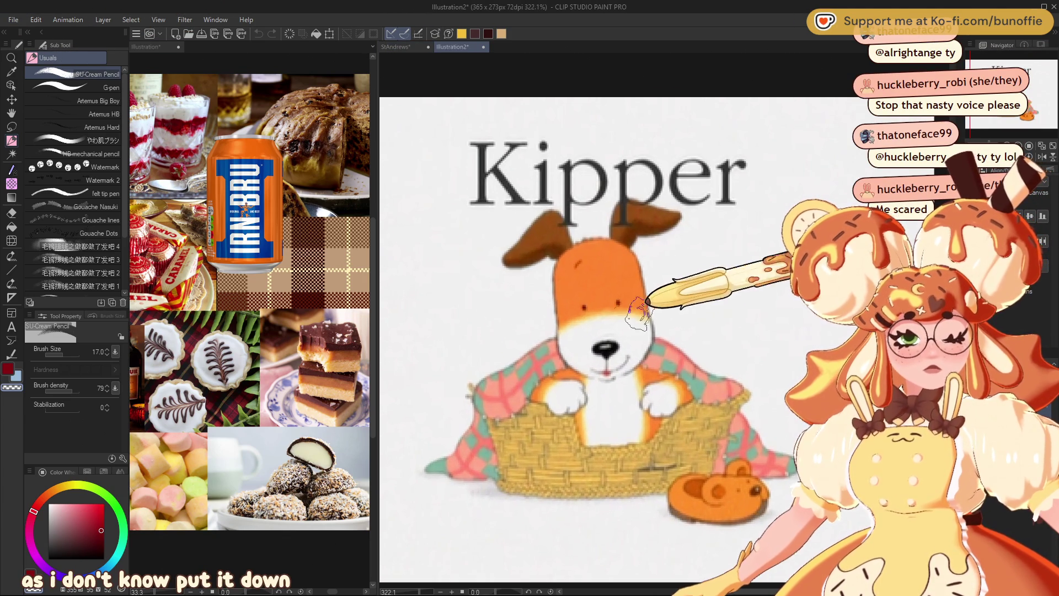
# - Pan to centre the Kipper dog, then close the picture and return to the sketch
pyautogui.moveTo(647, 311)
pyautogui.mouseDown()
pyautogui.moveTo(670, 320)
pyautogui.moveTo(698, 289)
pyautogui.mouseUp()
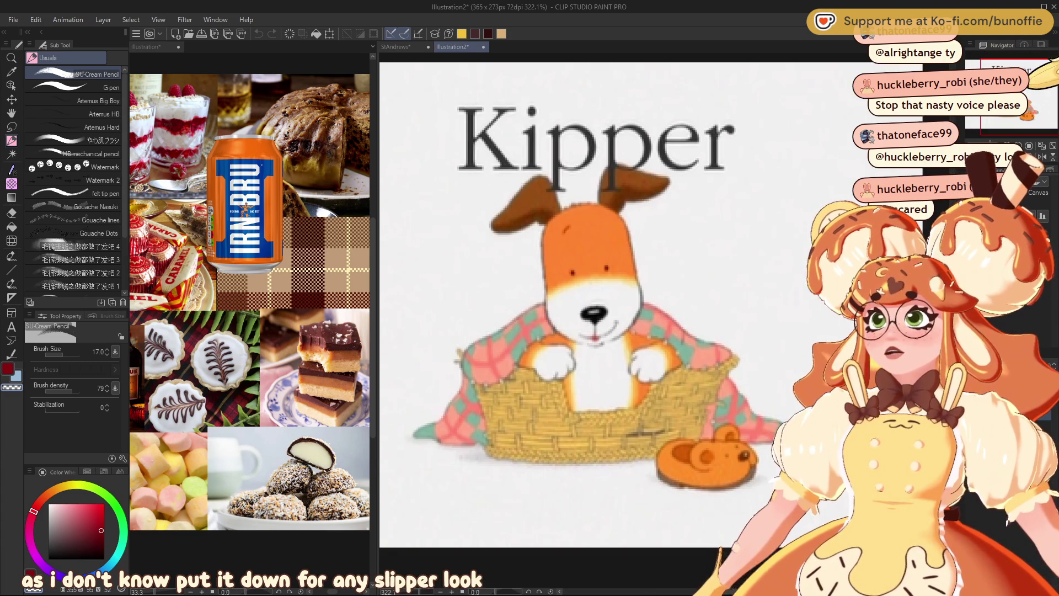
pyautogui.moveTo(662, 309); pyautogui.dragTo(604, 315)
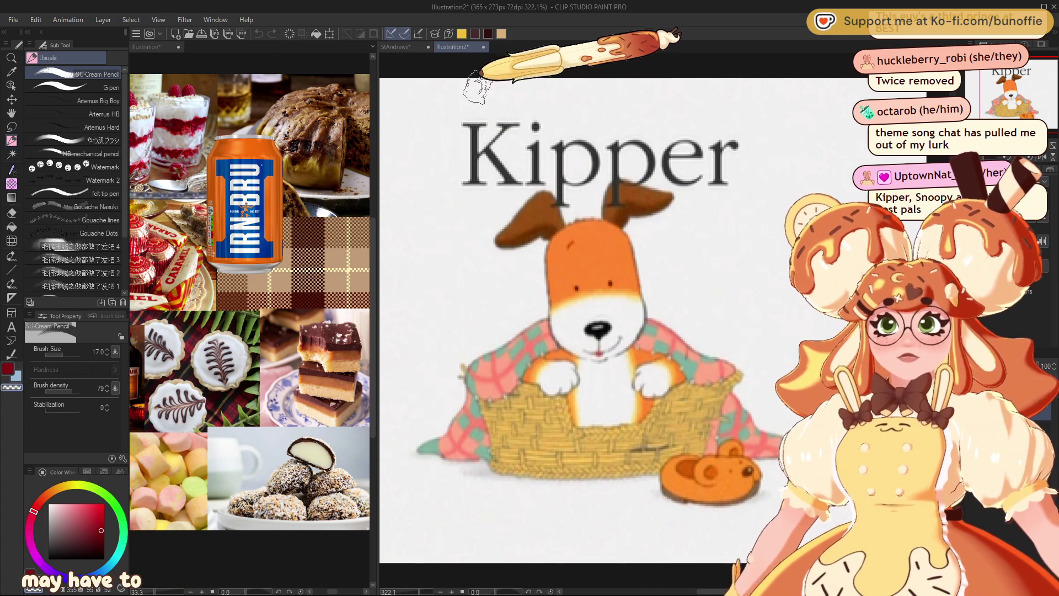
pyautogui.click(484, 46)
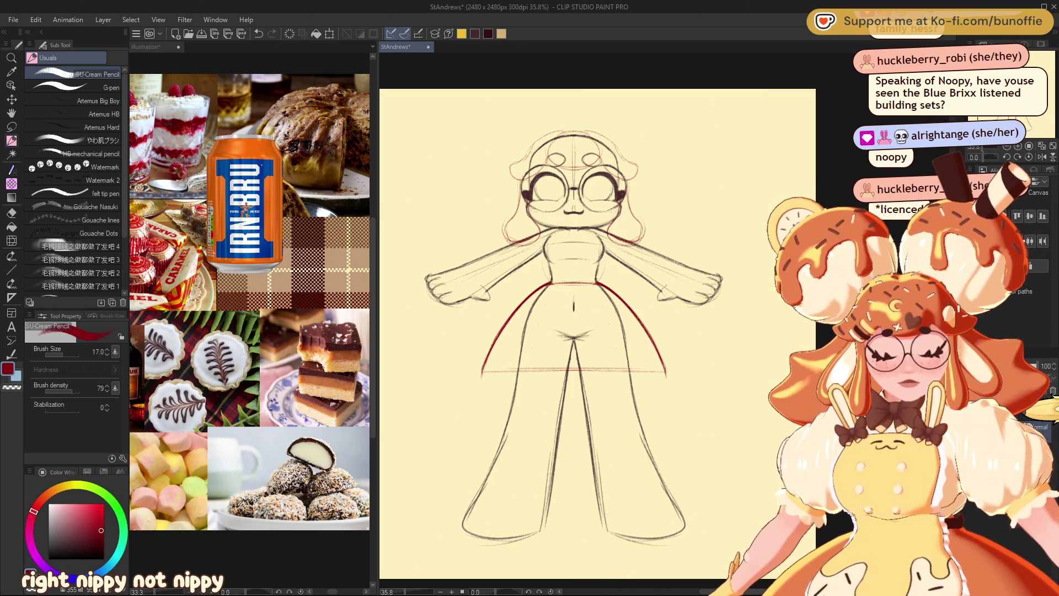
# - Use Move layer to drag the sketch slightly right and down, then resume the SU-Cream Pencil
pyautogui.click(11, 100)
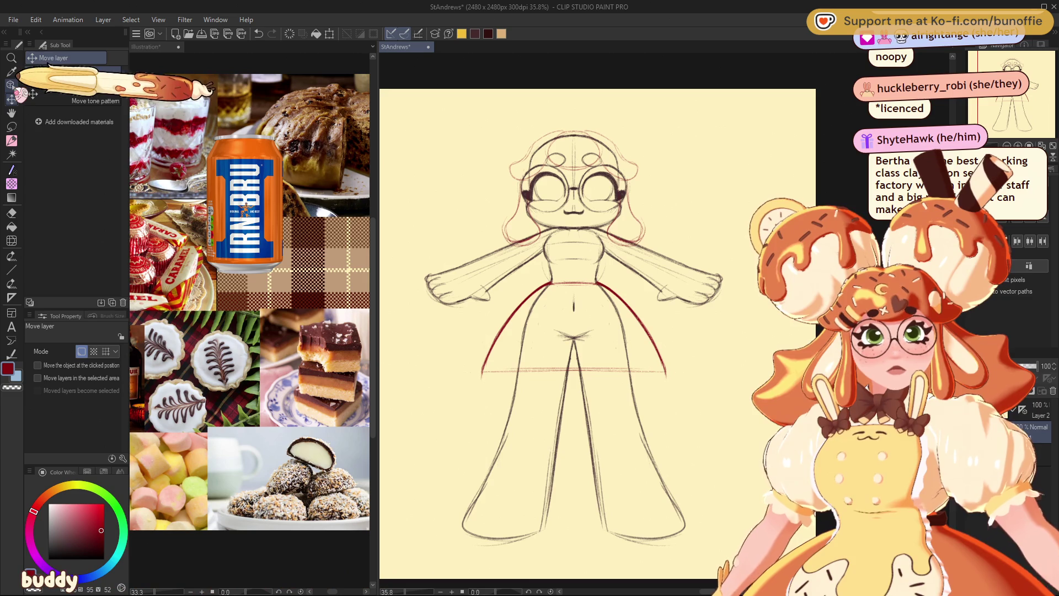
pyautogui.moveTo(625, 358); pyautogui.dragTo(638, 374)
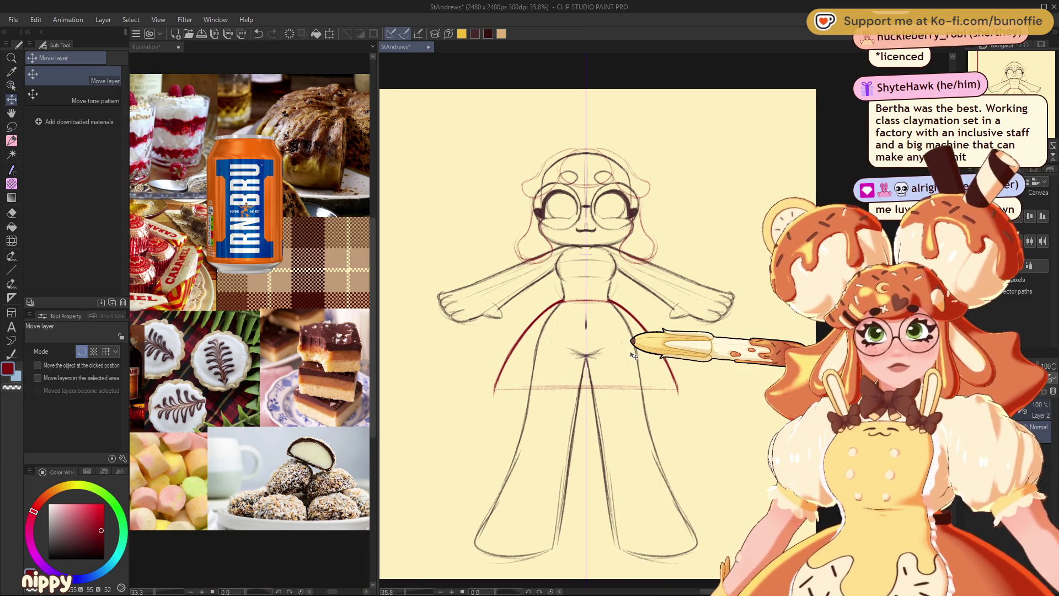
pyautogui.click(13, 141)
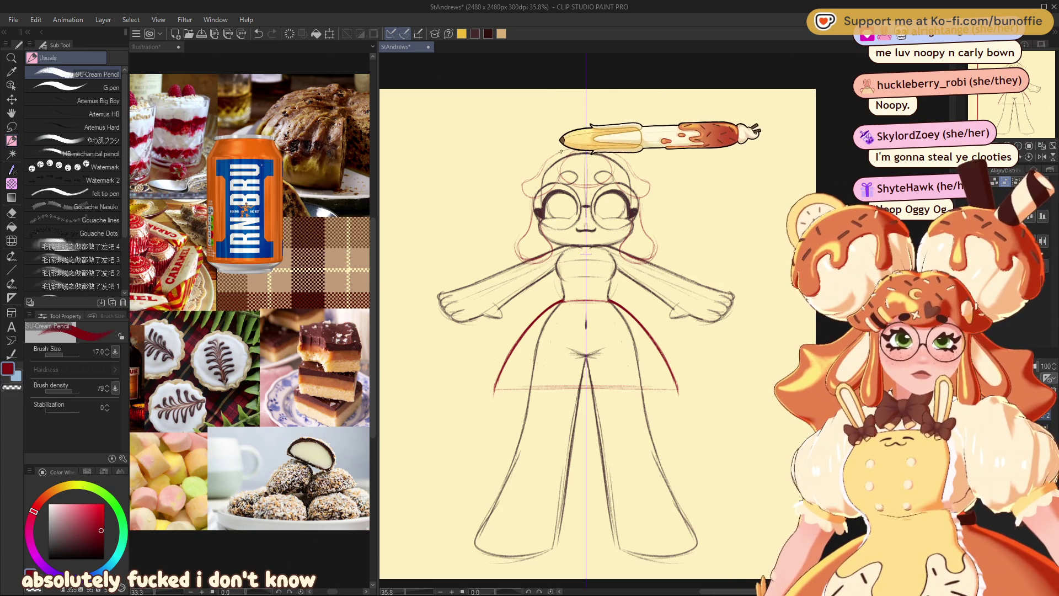
# - Draw two round buns above the head with the SU-Cream Pencil and refine the left bun's outline
pyautogui.moveTo(539, 113)
pyautogui.mouseDown()
pyautogui.moveTo(574, 138)
pyautogui.moveTo(651, 126)
pyautogui.mouseUp()
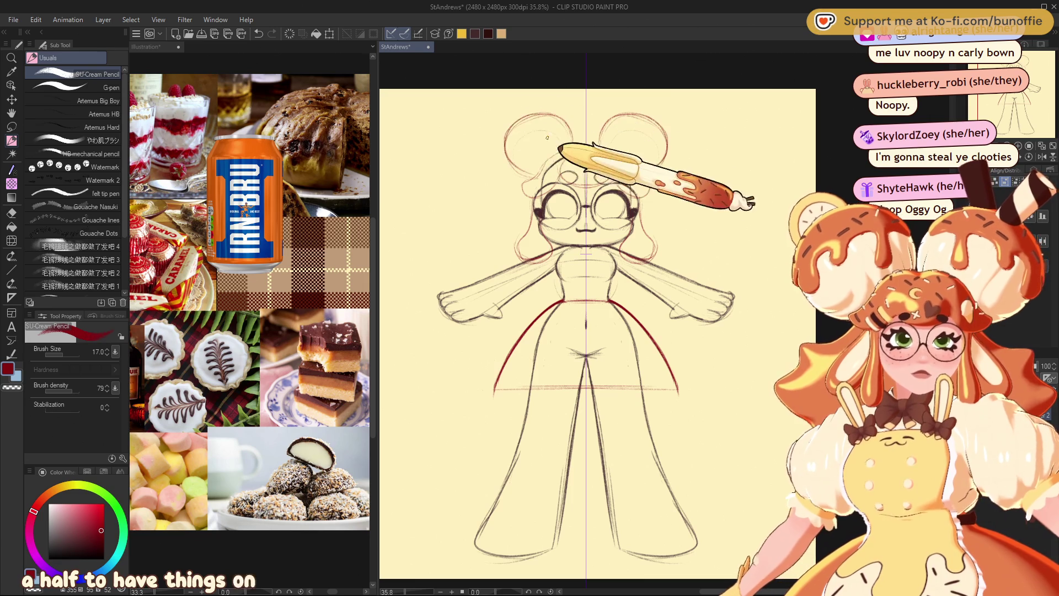
pyautogui.moveTo(557, 118); pyautogui.dragTo(531, 153)
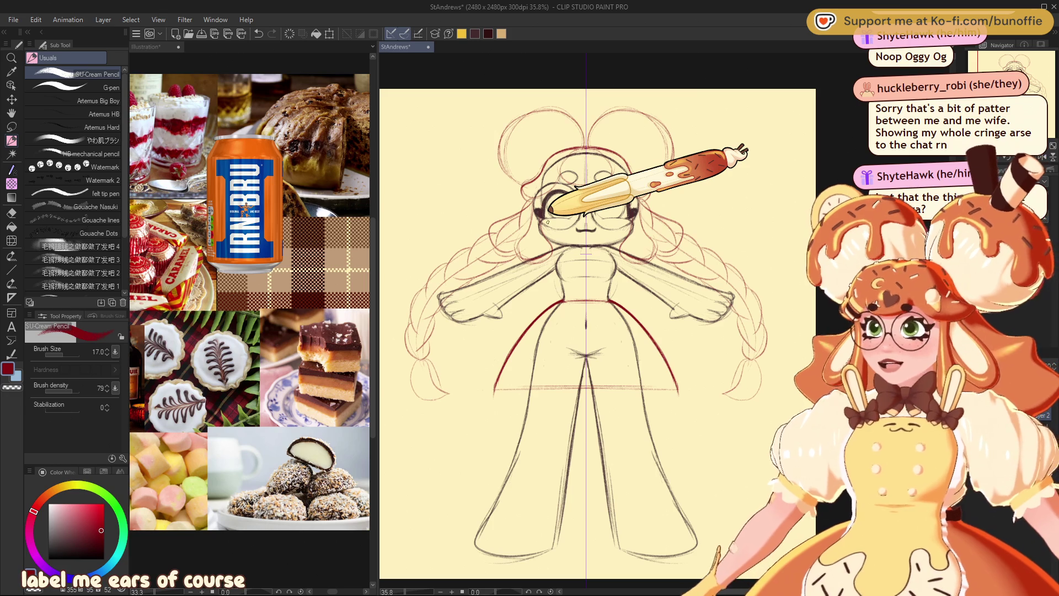
pyautogui.press('e')
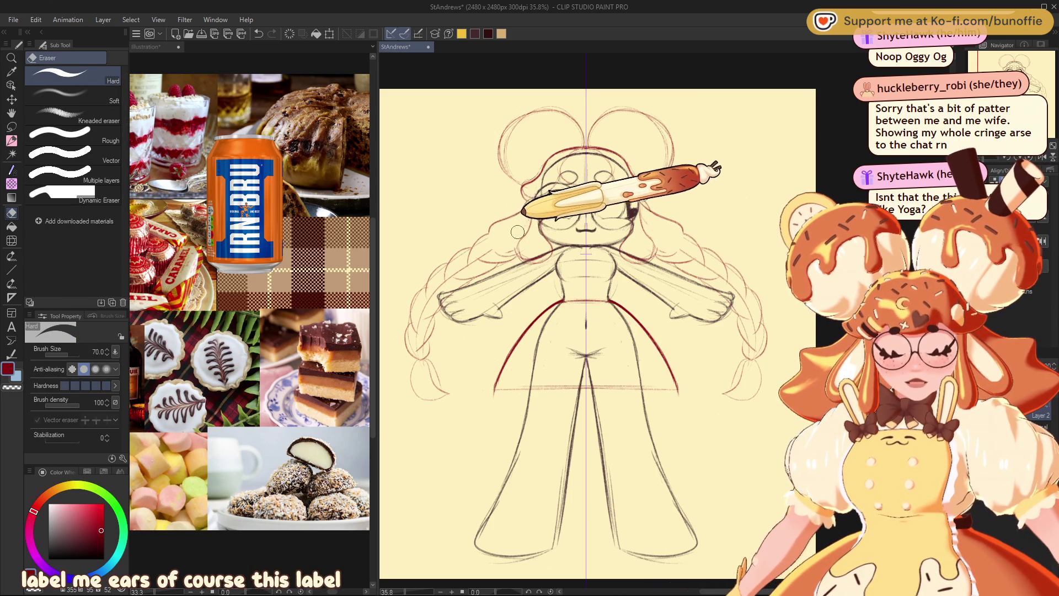
# - Erase the old right bun lines with Eraser (Hard) and resketch it as a swirl with the pencil
pyautogui.press('p')
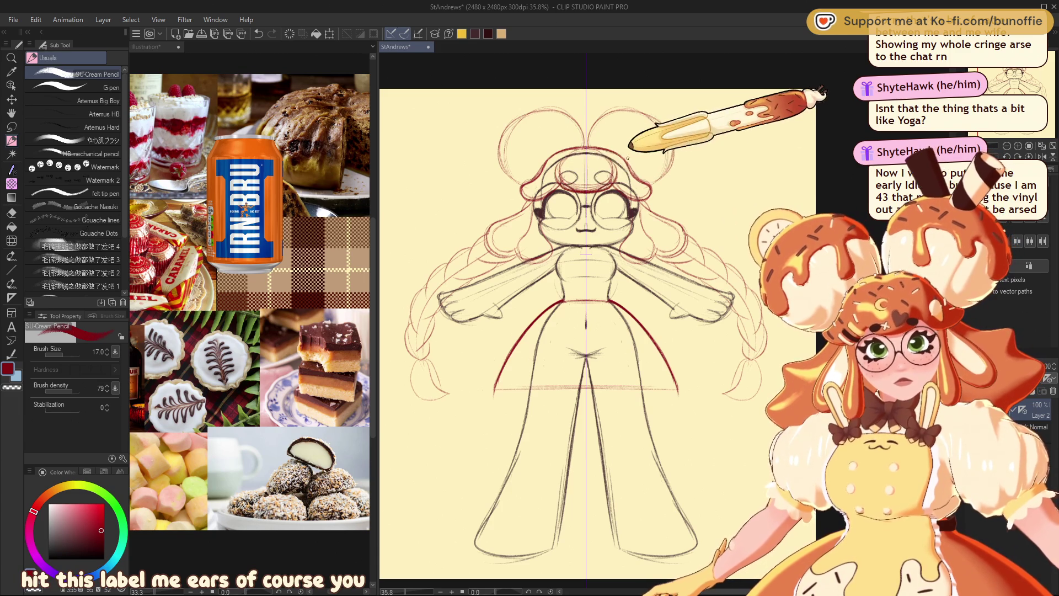
pyautogui.press('e')
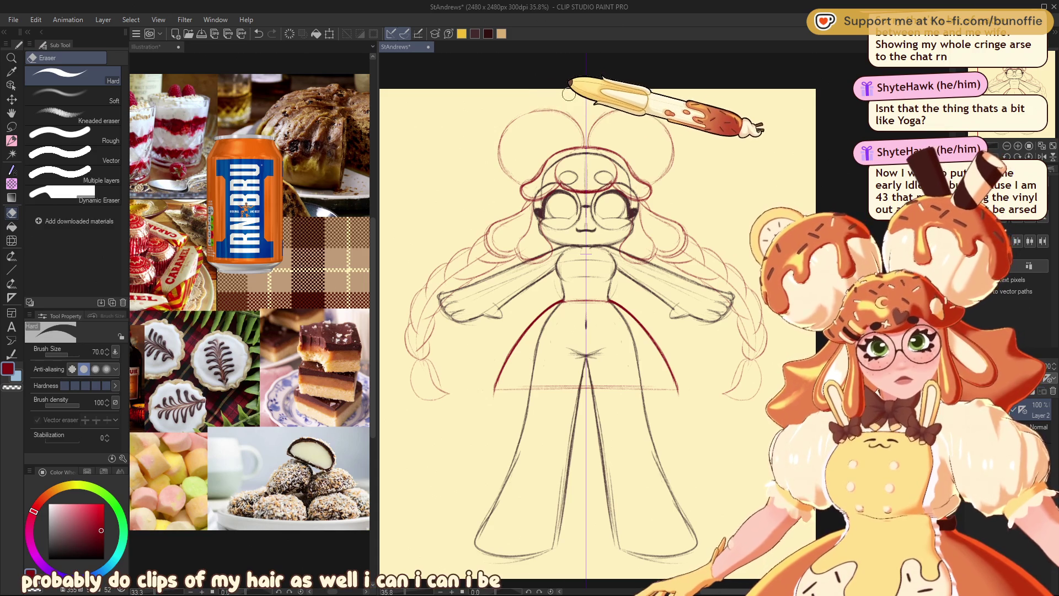
pyautogui.click(11, 169)
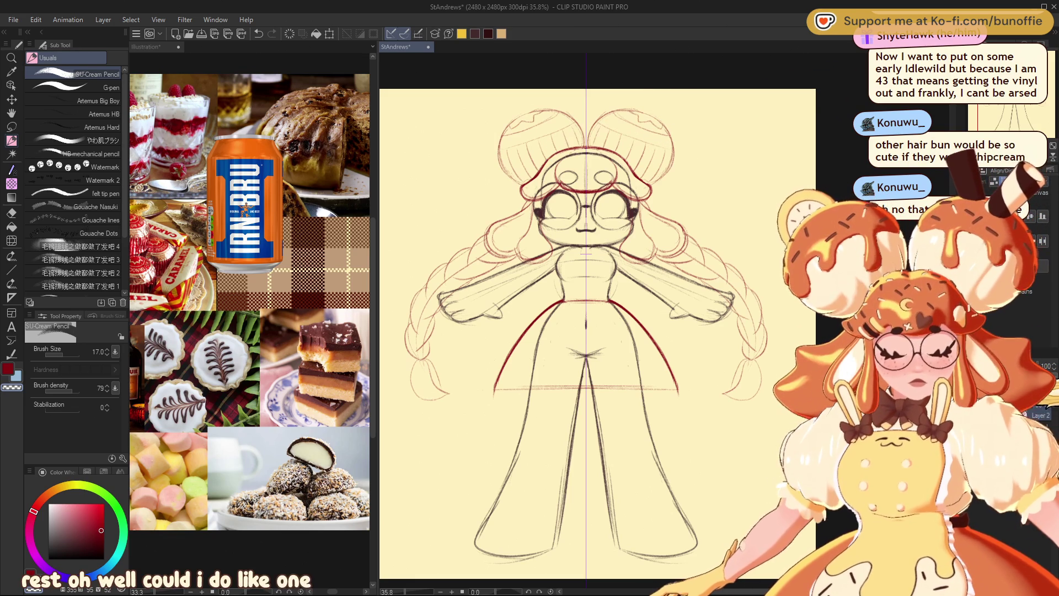
pyautogui.press('e')
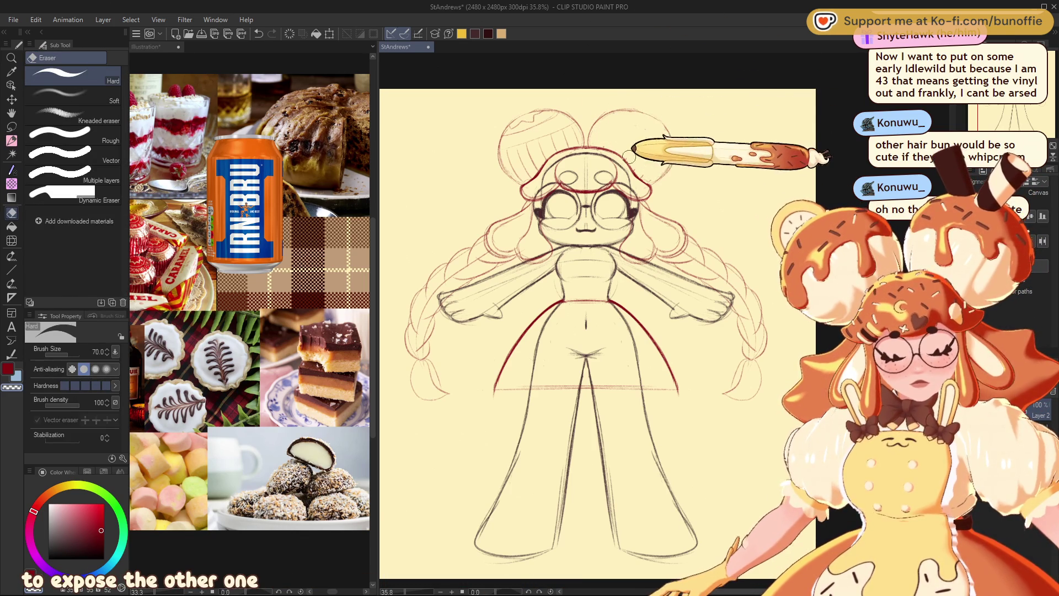
pyautogui.click(11, 141)
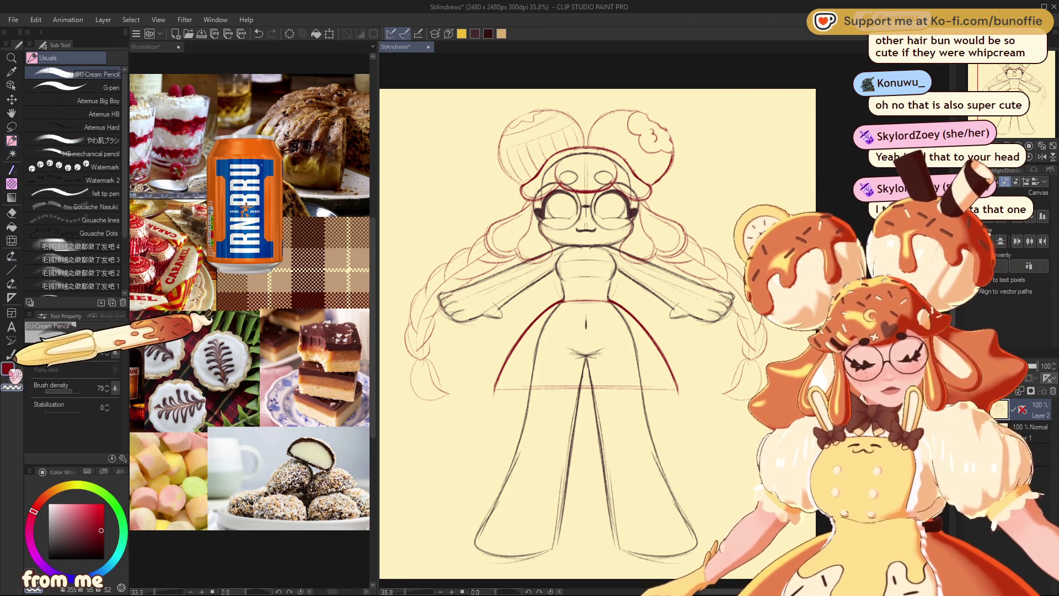
# - Pan the canvas up and right to bring the hair and braid area into view
pyautogui.moveTo(1020, 77); pyautogui.dragTo(1012, 85)
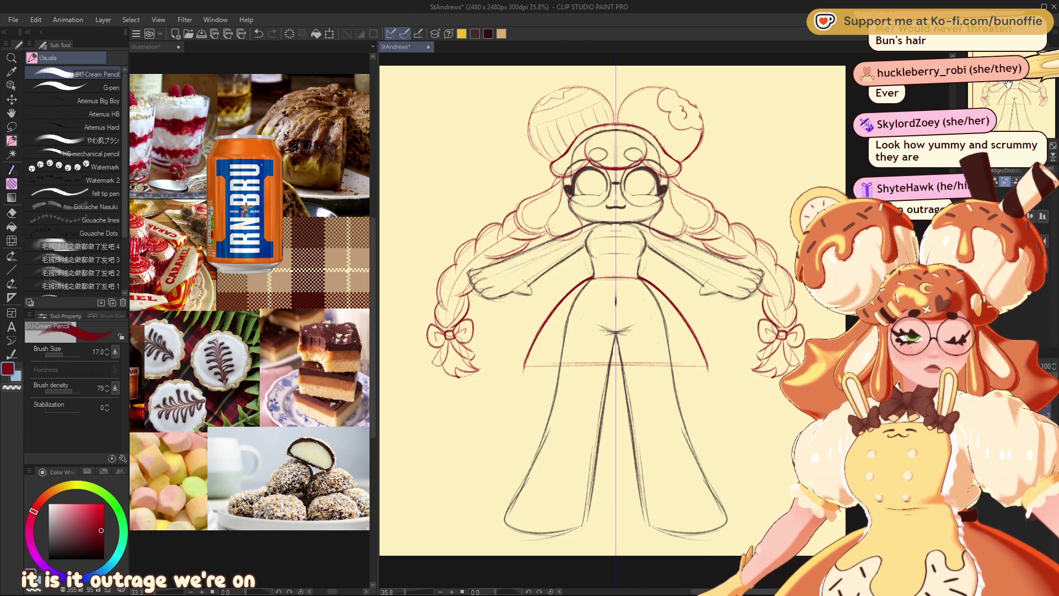
# - Pan right to the left braid, draw red lines along the page's top edge, then undo them
pyautogui.moveTo(617, 331); pyautogui.dragTo(716, 358)
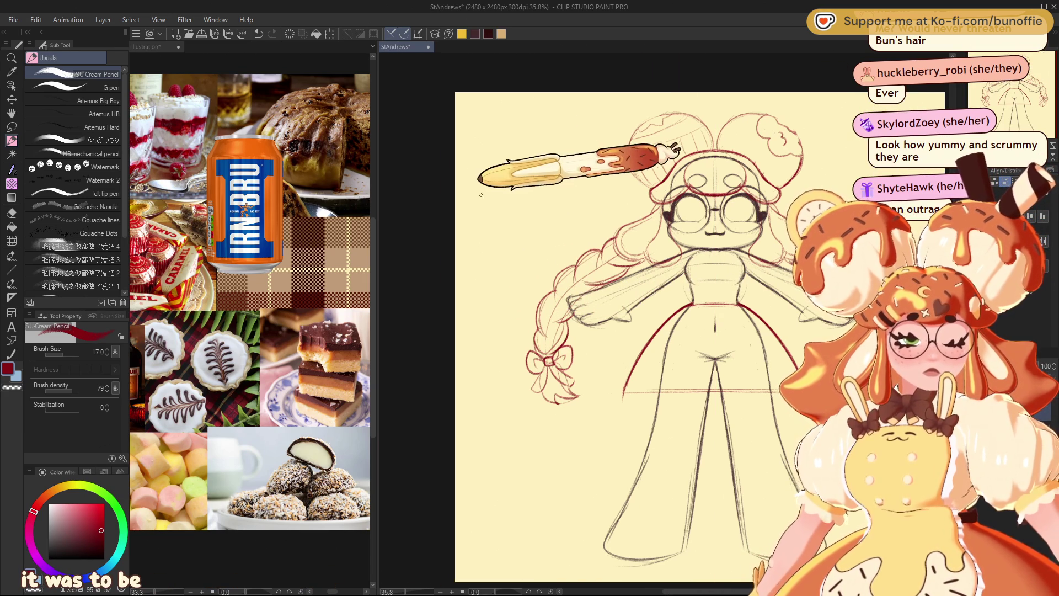
pyautogui.moveTo(464, 196); pyautogui.dragTo(556, 91)
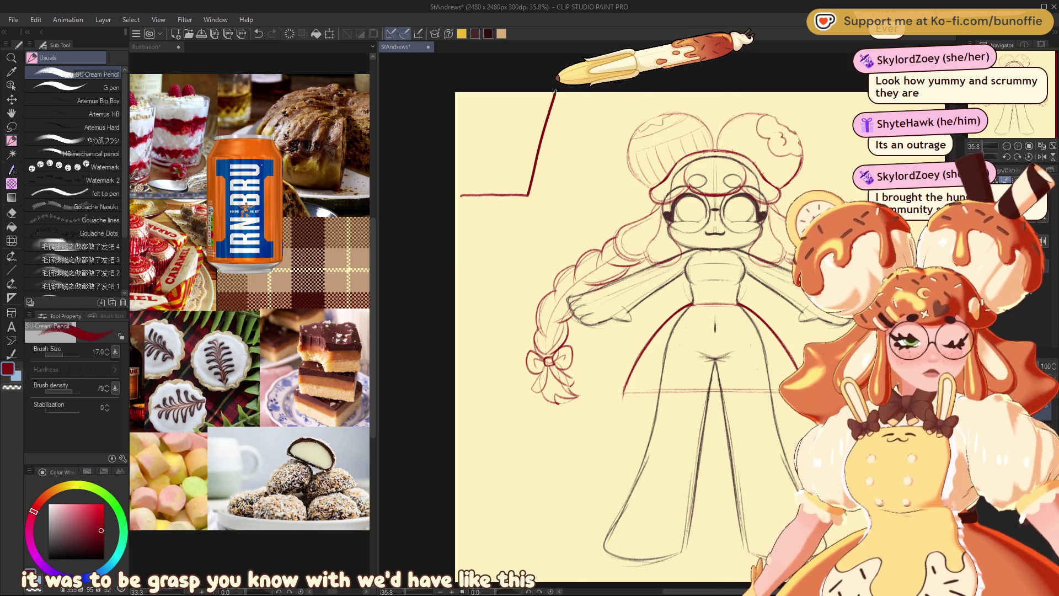
pyautogui.moveTo(556, 91); pyautogui.dragTo(872, 100)
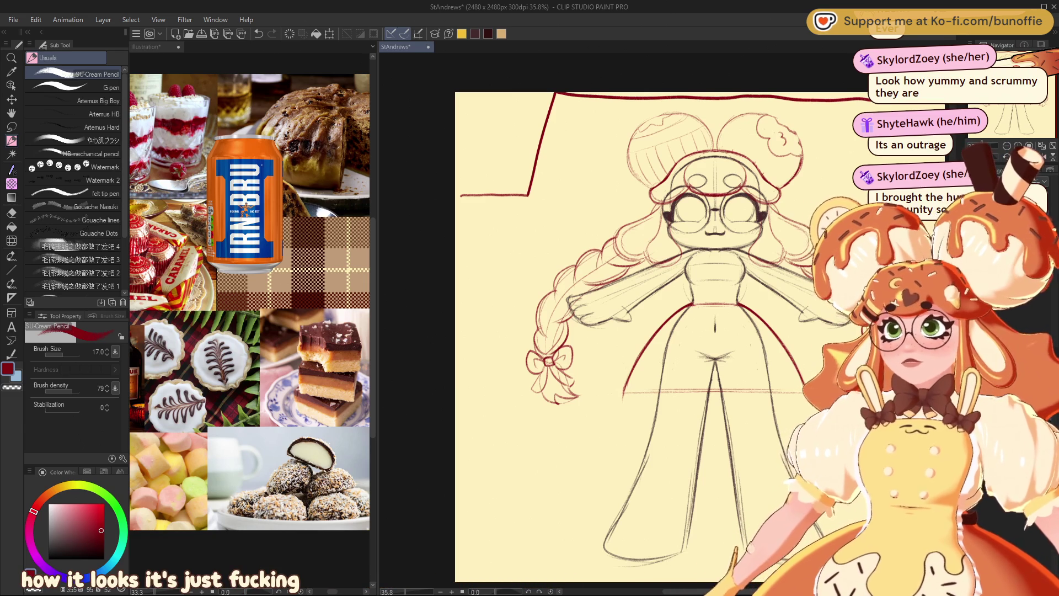
pyautogui.hotkey('ctrl', 'z')
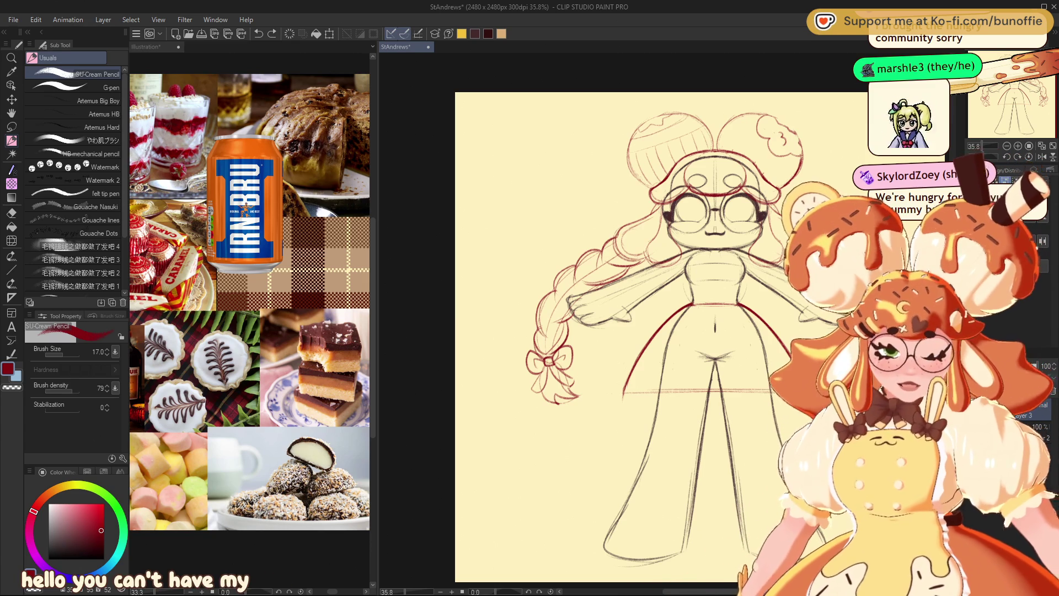
# - Pan with the Navigator so the whole figure is visible for drawing both braids
pyautogui.moveTo(1025, 79)
pyautogui.mouseDown()
pyautogui.moveTo(1045, 79)
pyautogui.moveTo(1032, 87)
pyautogui.mouseUp()
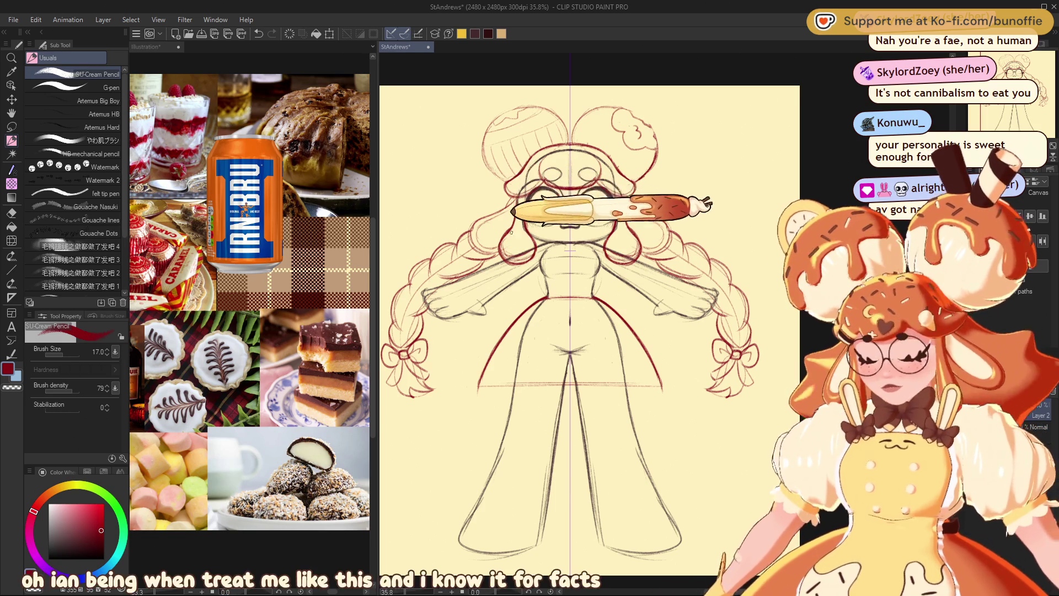
# - Erase and redraw the red hair strands around the face, then recentre on the figure
pyautogui.press('e')
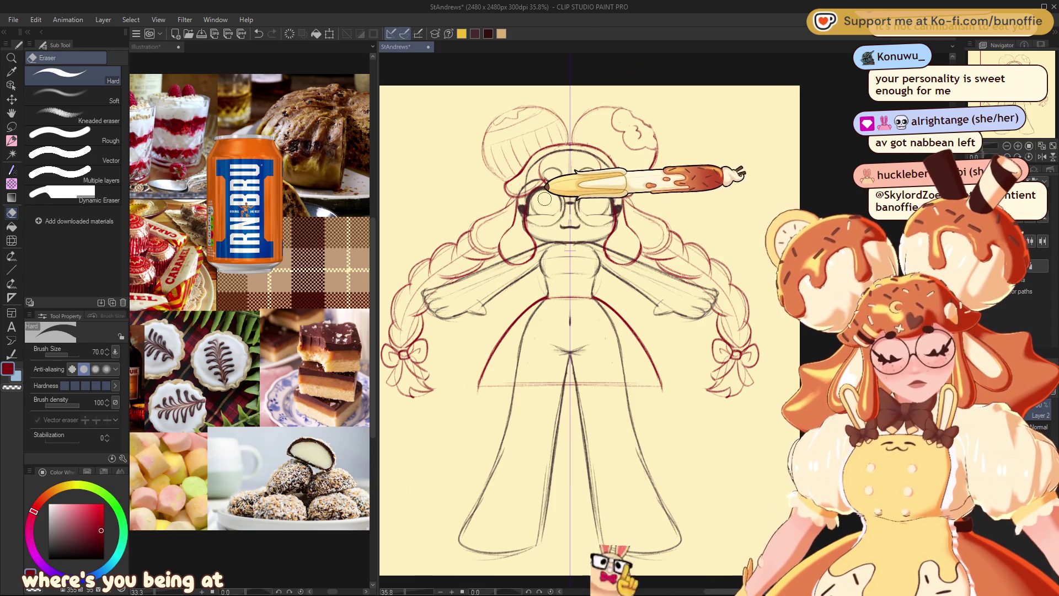
pyautogui.click(11, 140)
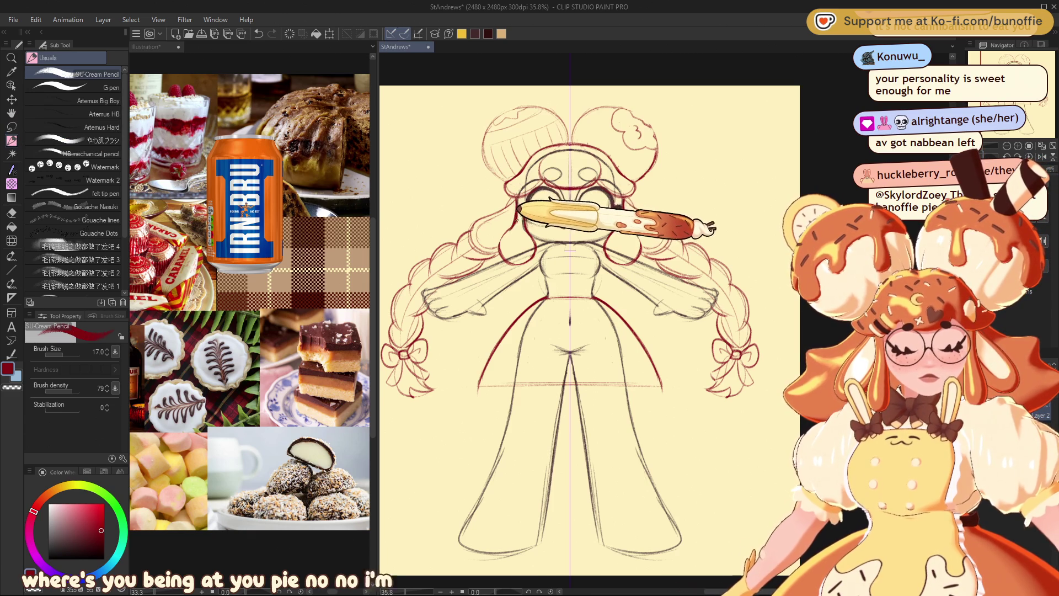
pyautogui.moveTo(504, 235)
pyautogui.mouseDown()
pyautogui.moveTo(484, 241)
pyautogui.moveTo(458, 225)
pyautogui.mouseUp()
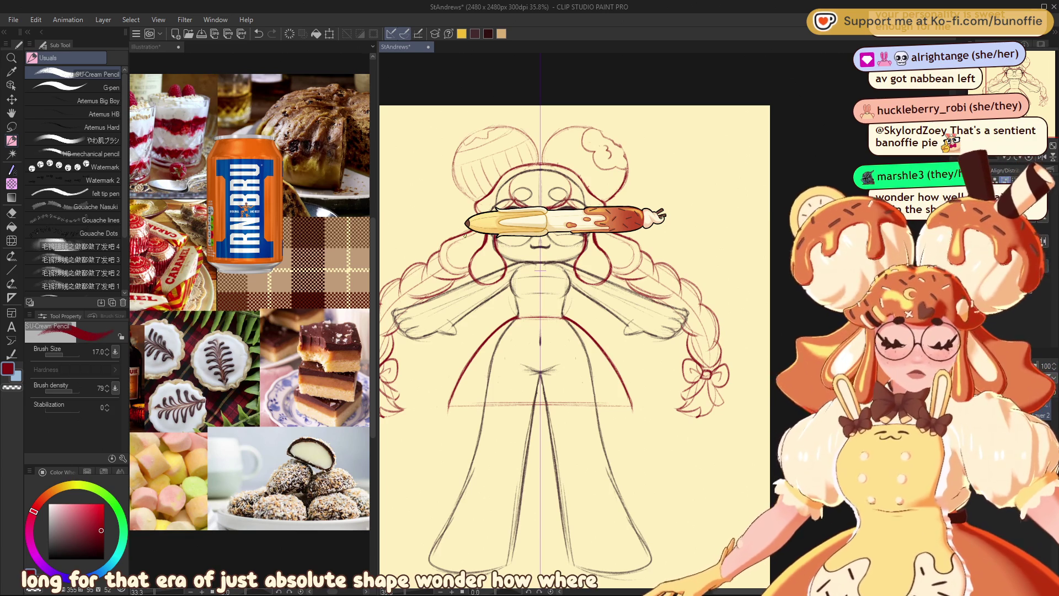
# - Pan the view up over the figure to place the shoulder-to-hip sash
pyautogui.moveTo(552, 331); pyautogui.dragTo(561, 341)
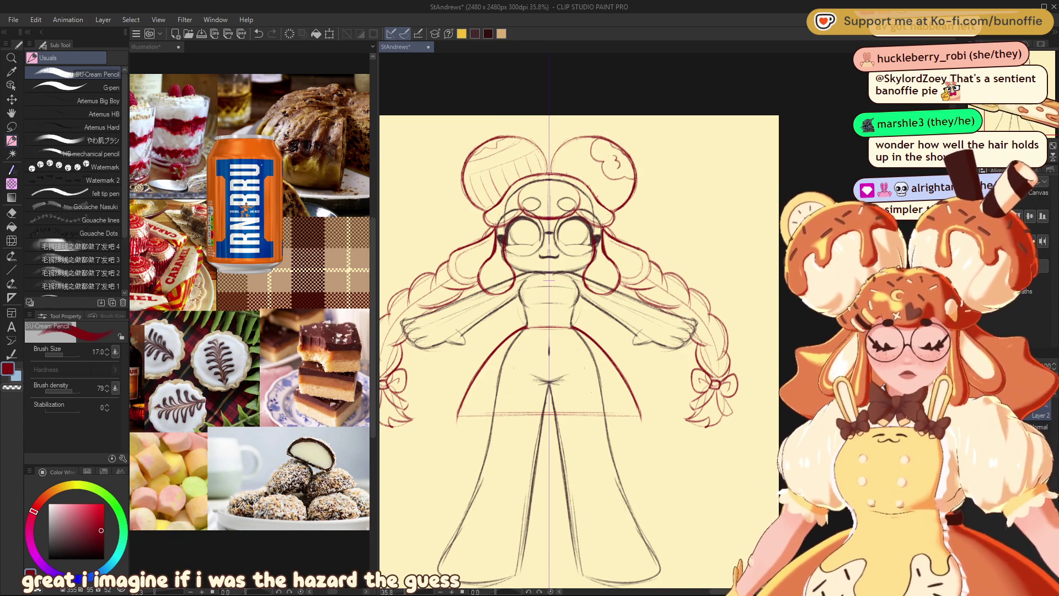
pyautogui.moveTo(576, 331); pyautogui.dragTo(572, 294)
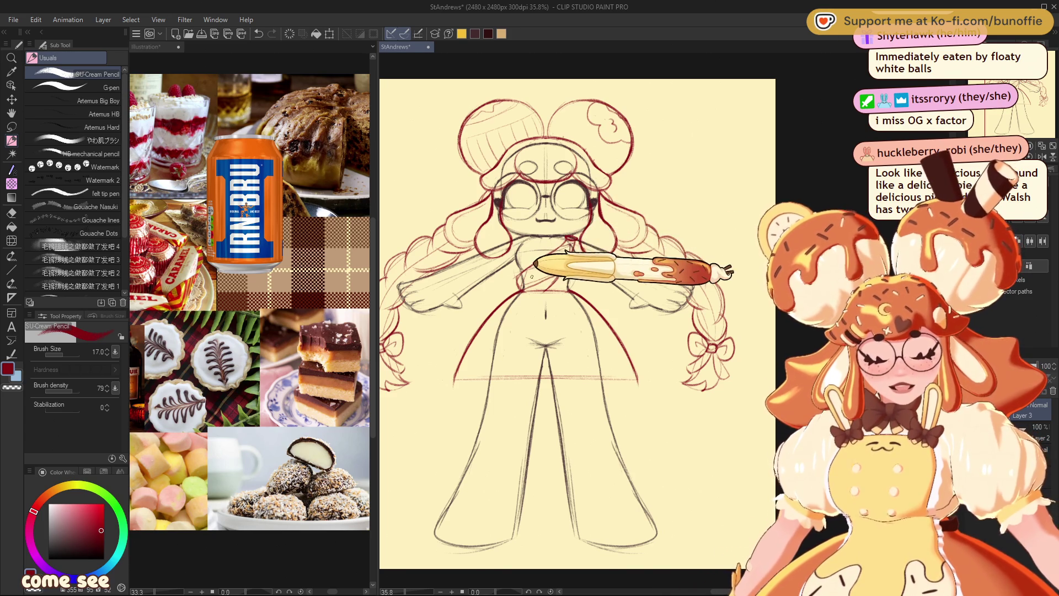
# - Hand-letter CARAMEL across the chest sash and recentre the view on the figure
pyautogui.moveTo(521, 284); pyautogui.dragTo(569, 254)
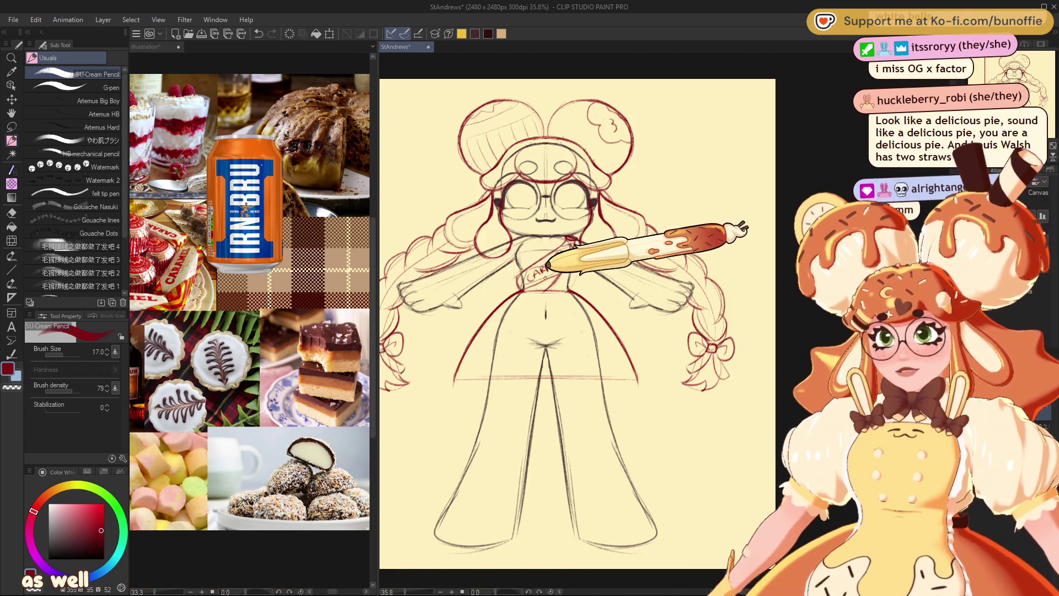
pyautogui.moveTo(545, 278); pyautogui.dragTo(557, 267)
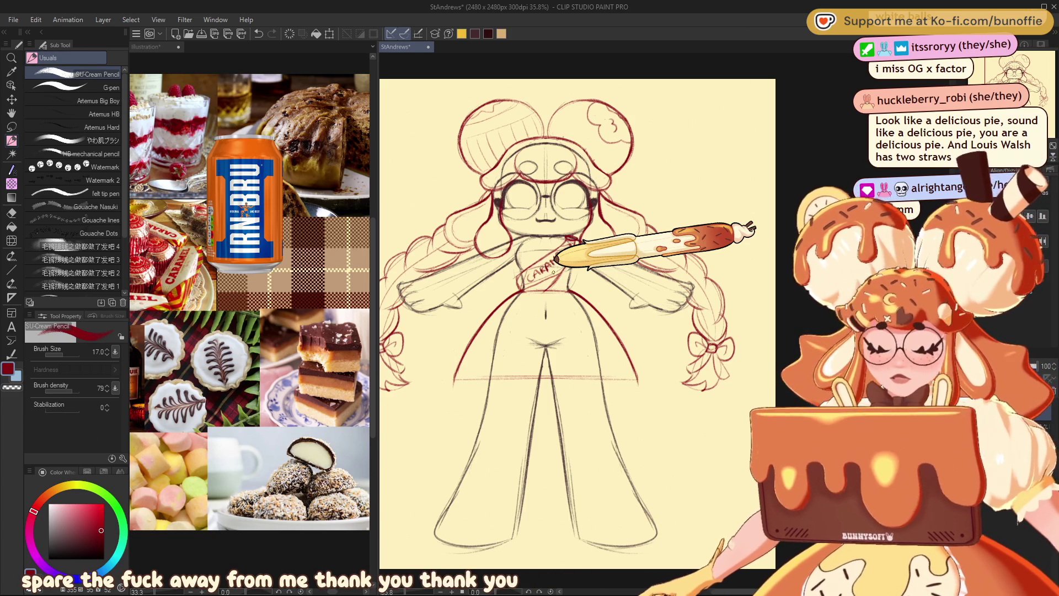
pyautogui.moveTo(574, 332); pyautogui.dragTo(564, 317)
pyautogui.moveTo(546, 248)
pyautogui.mouseDown()
pyautogui.moveTo(513, 255)
pyautogui.moveTo(525, 241)
pyautogui.moveTo(515, 263)
pyautogui.mouseUp()
pyautogui.press('e')
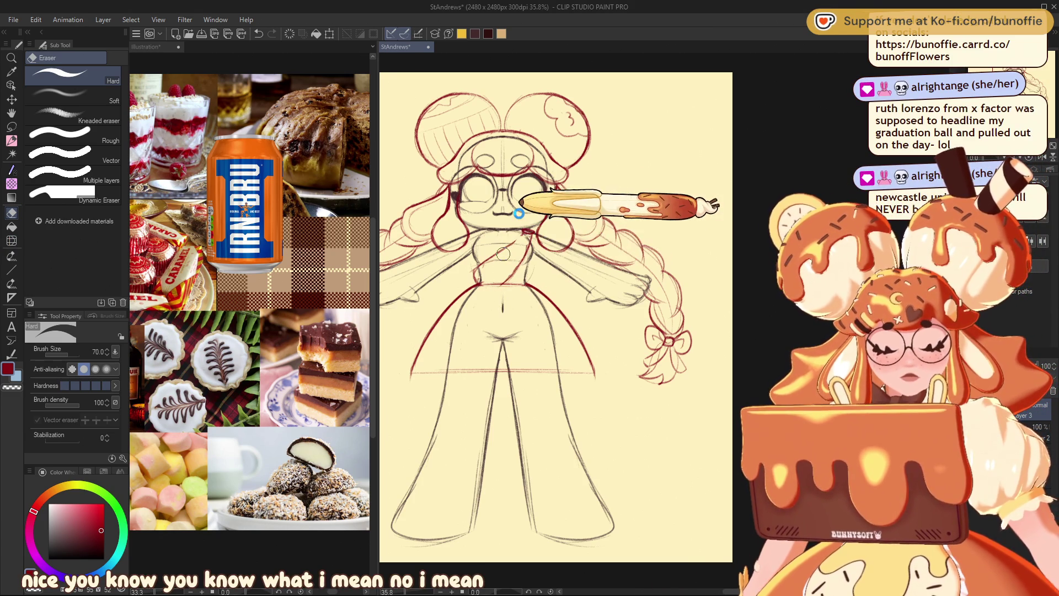
# - Return to the sketching pencil once the CARAMEL sash is erased
pyautogui.click(12, 141)
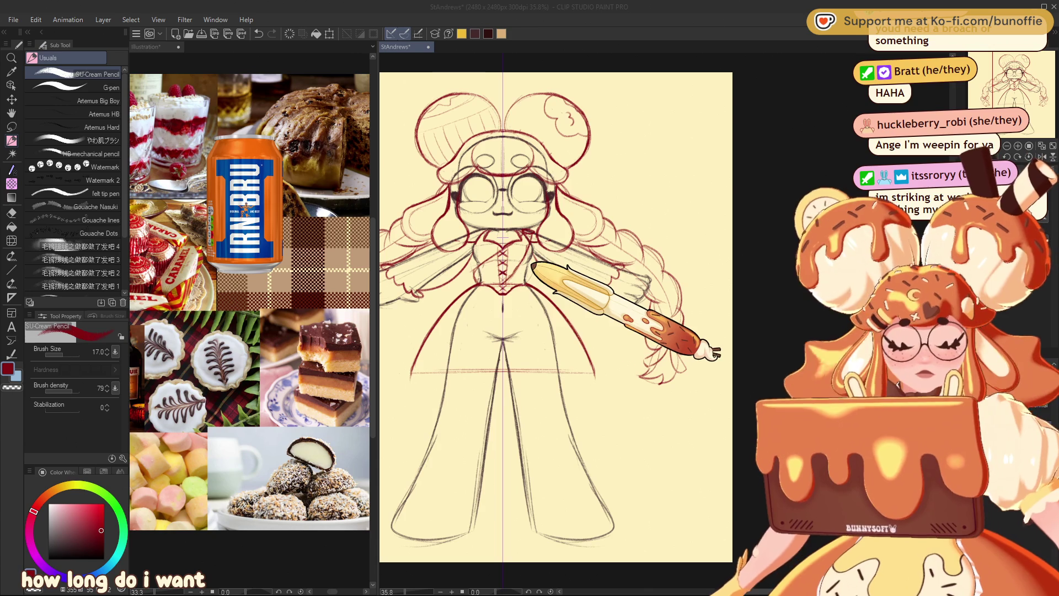
# - Erase the old red dress lines on the lower body and draw a new curved hem
pyautogui.press('e')
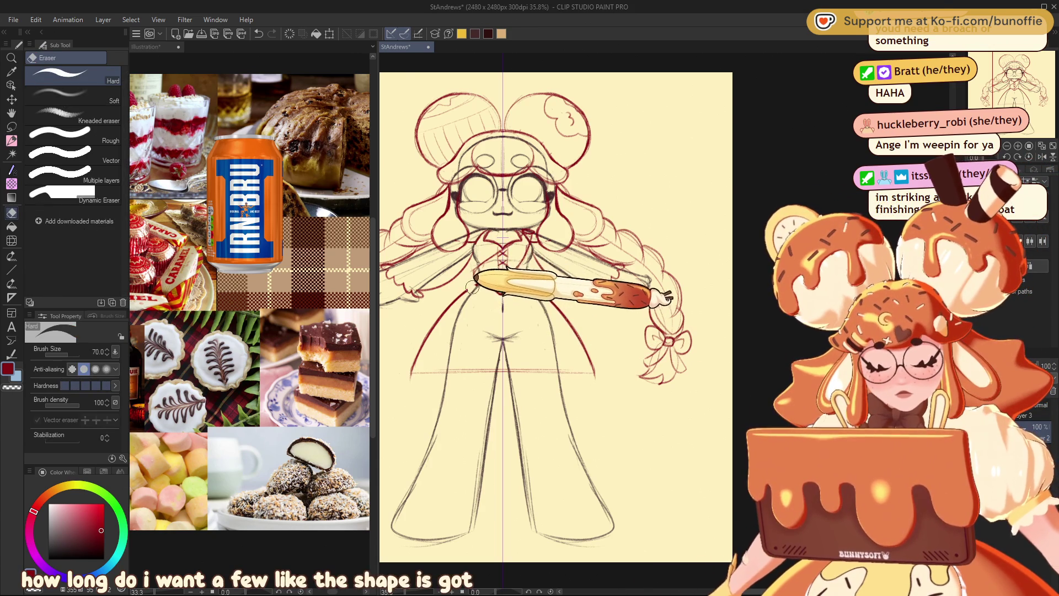
pyautogui.moveTo(469, 289); pyautogui.dragTo(570, 375)
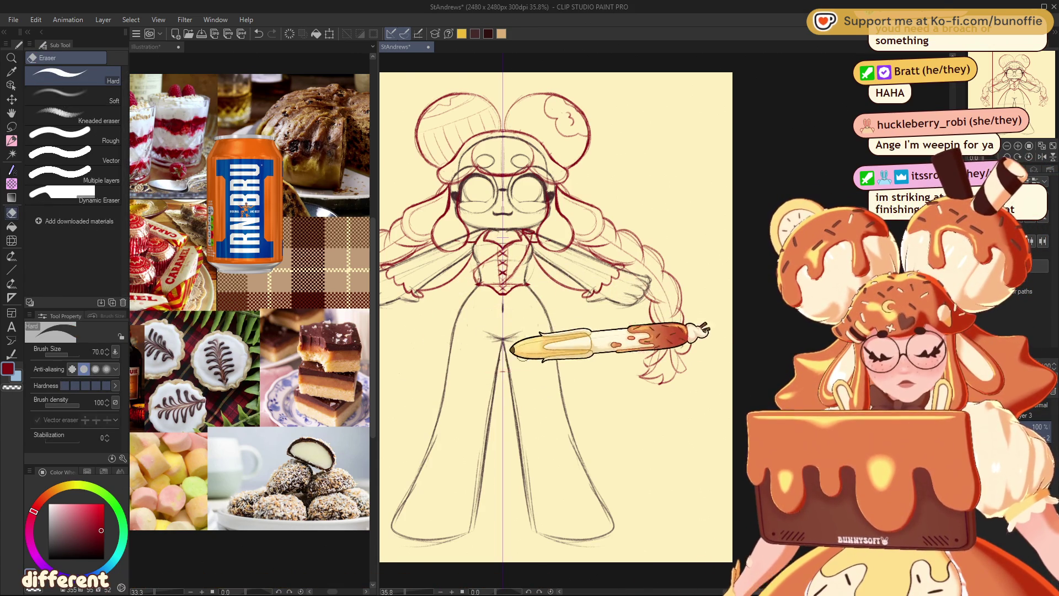
pyautogui.press('p')
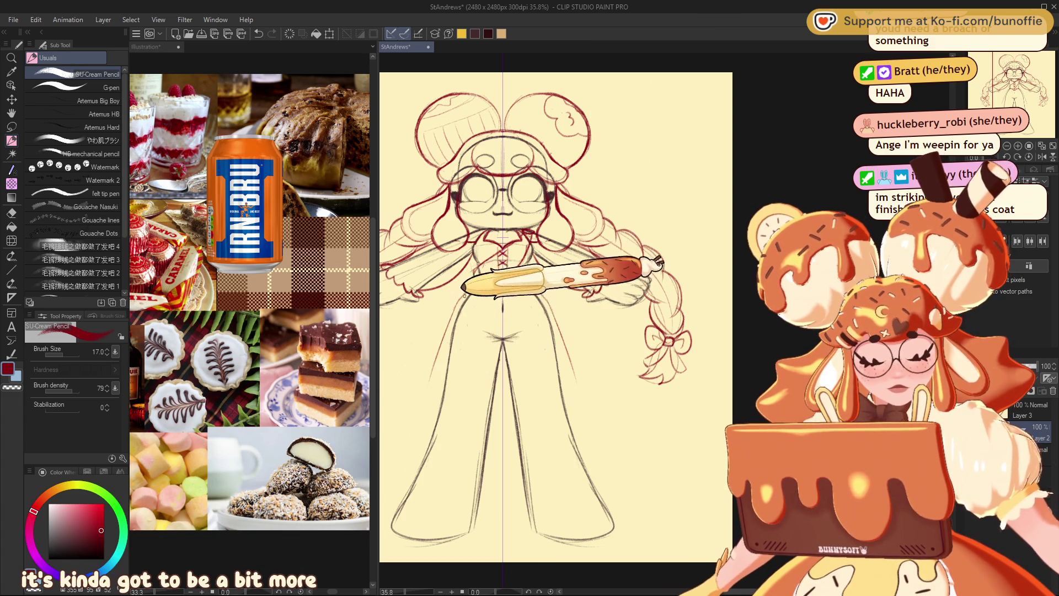
pyautogui.moveTo(408, 399); pyautogui.dragTo(591, 398)
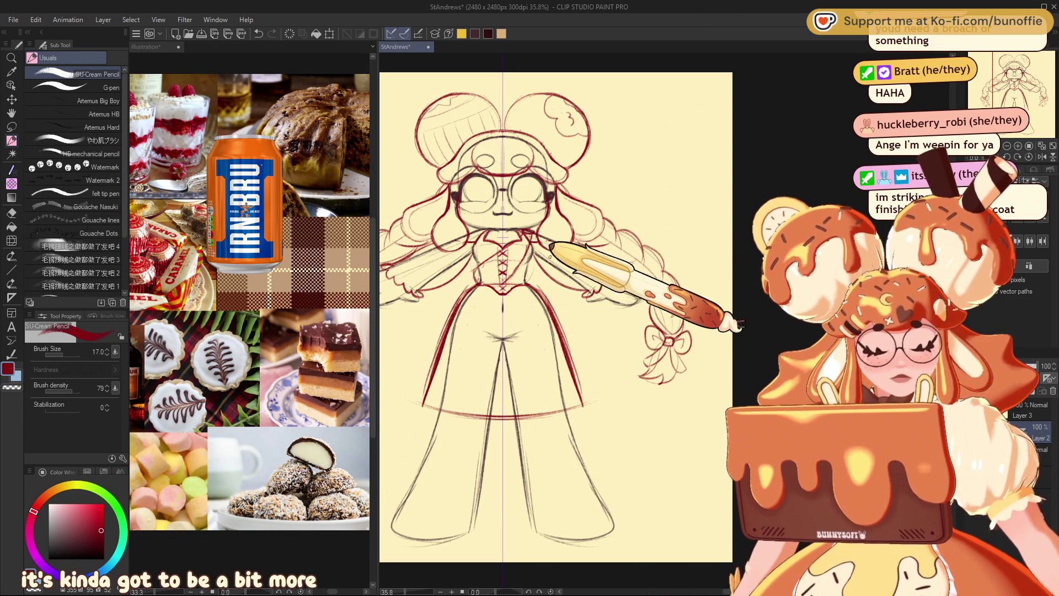
# - Touch up the skirt lines, then recentre the view over the whole figure
pyautogui.press('e')
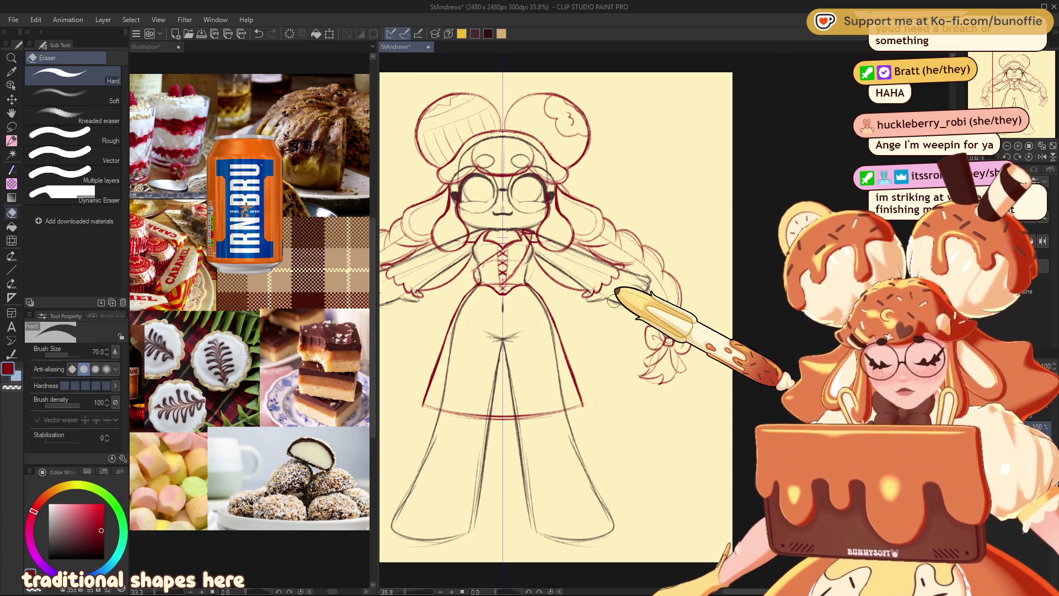
pyautogui.click(11, 141)
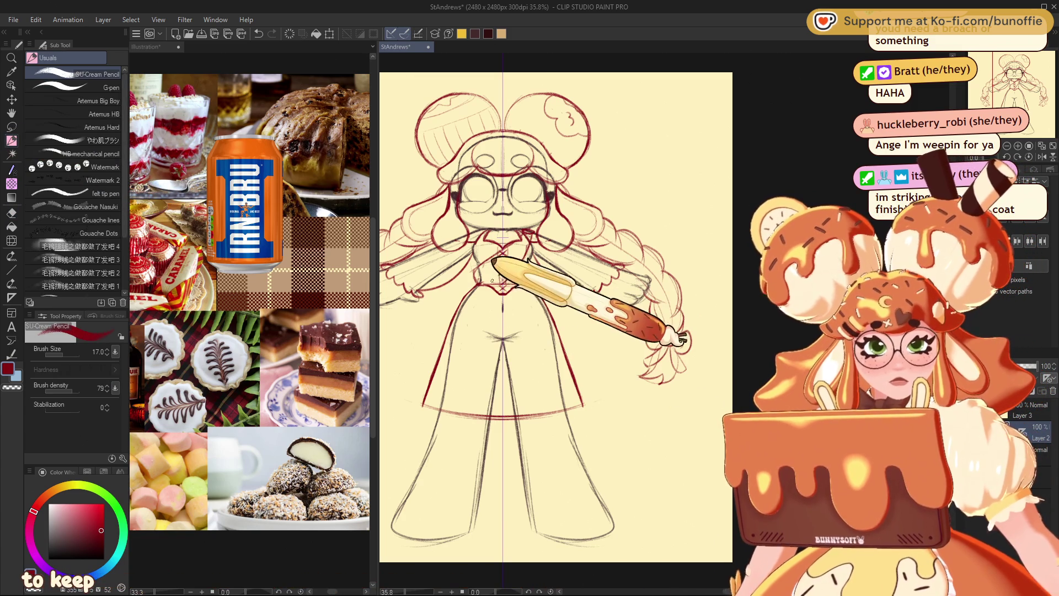
pyautogui.moveTo(1022, 99); pyautogui.dragTo(1015, 101)
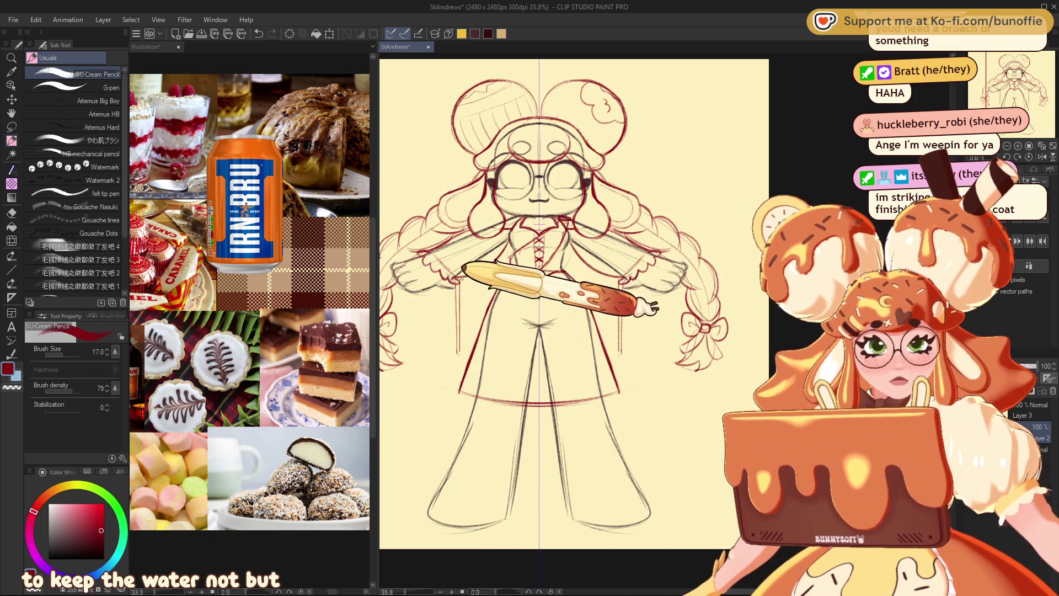
pyautogui.moveTo(1009, 87)
pyautogui.mouseDown()
pyautogui.moveTo(995, 84)
pyautogui.moveTo(1004, 83)
pyautogui.mouseUp()
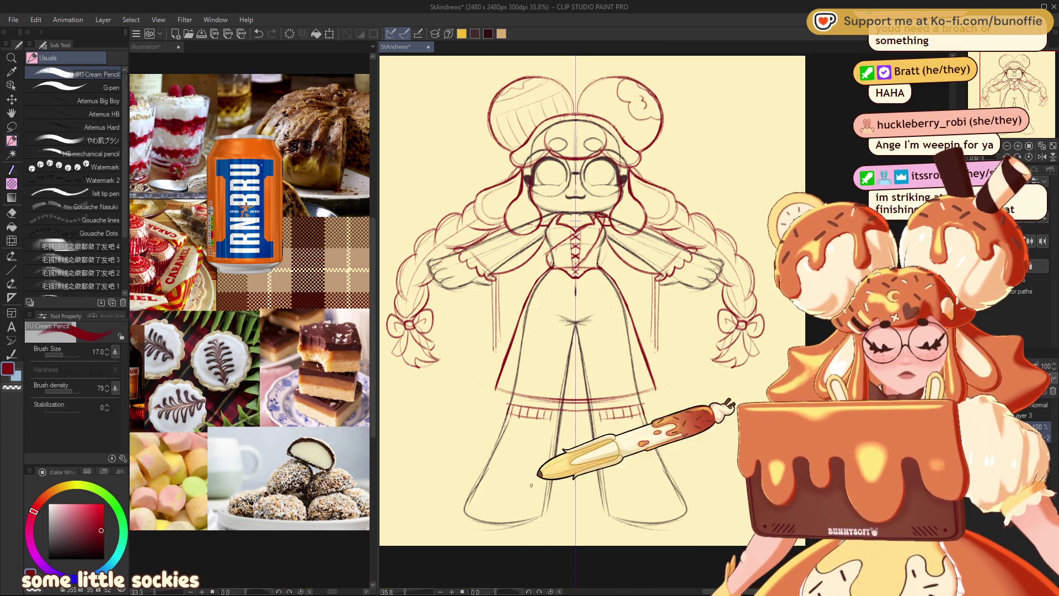
# - Ink the left leg and sock lines in red below the skirt hem
pyautogui.moveTo(481, 479); pyautogui.dragTo(477, 515)
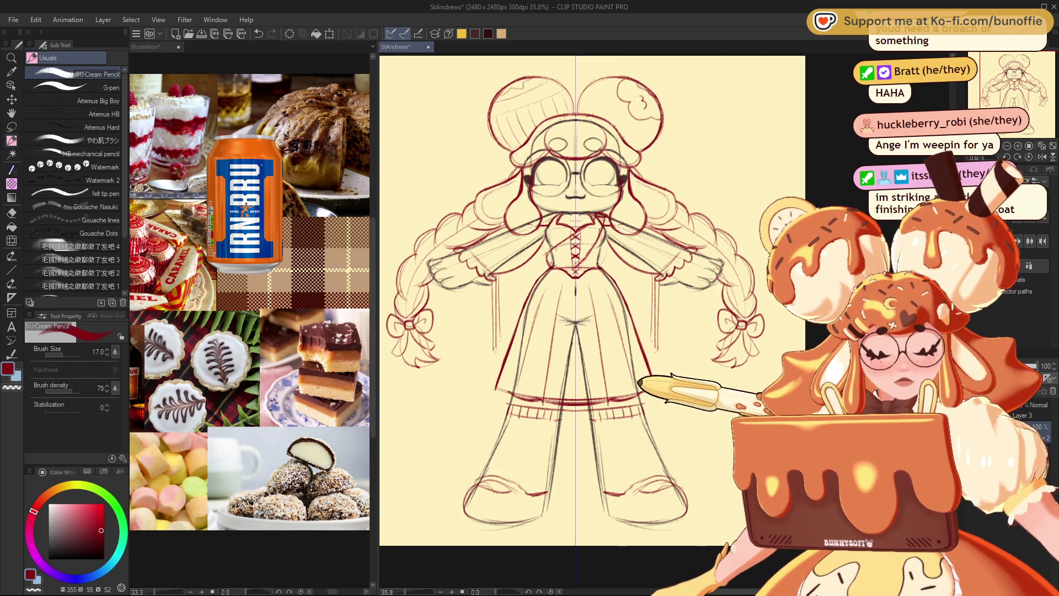
pyautogui.moveTo(1032, 82); pyautogui.dragTo(1039, 97)
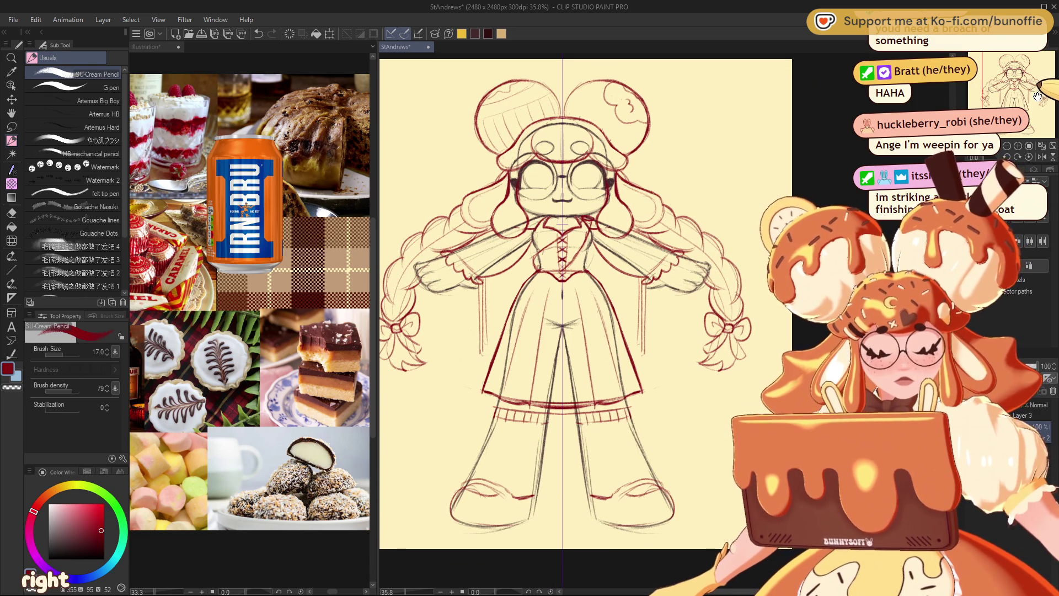
pyautogui.click(11, 126)
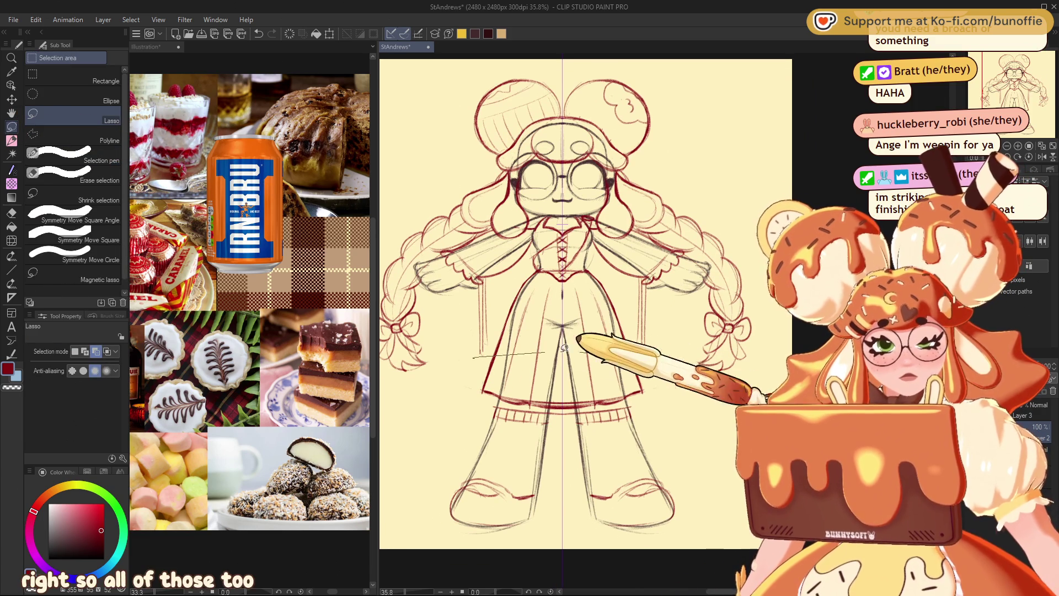
# - Lasso the skirt and shift it upward, then cancel the transform and reselect the skirt
pyautogui.moveTo(597, 349); pyautogui.dragTo(476, 359)
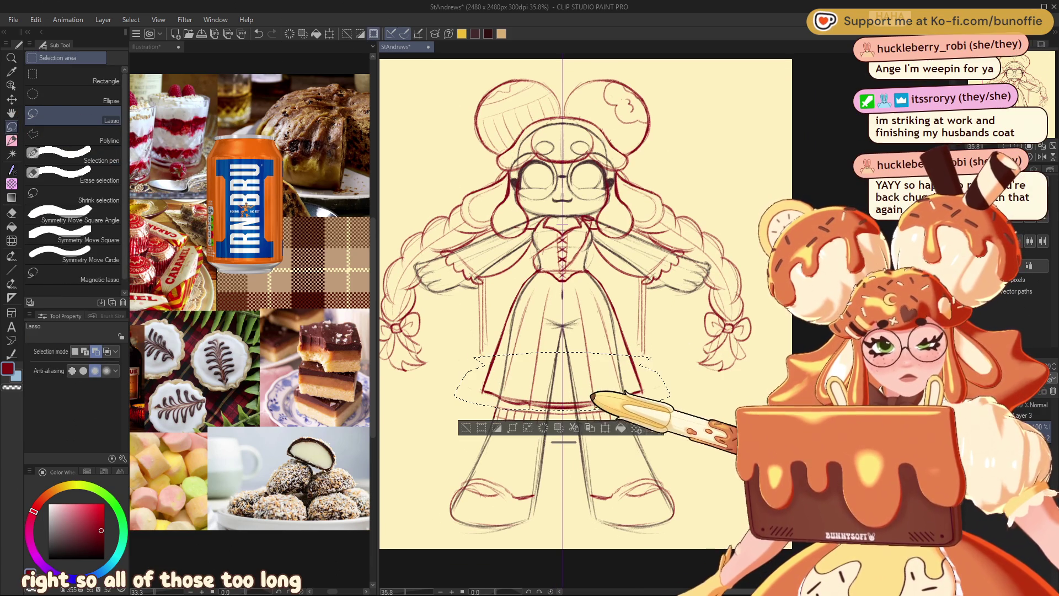
pyautogui.click(605, 429)
pyautogui.moveTo(609, 396); pyautogui.dragTo(607, 378)
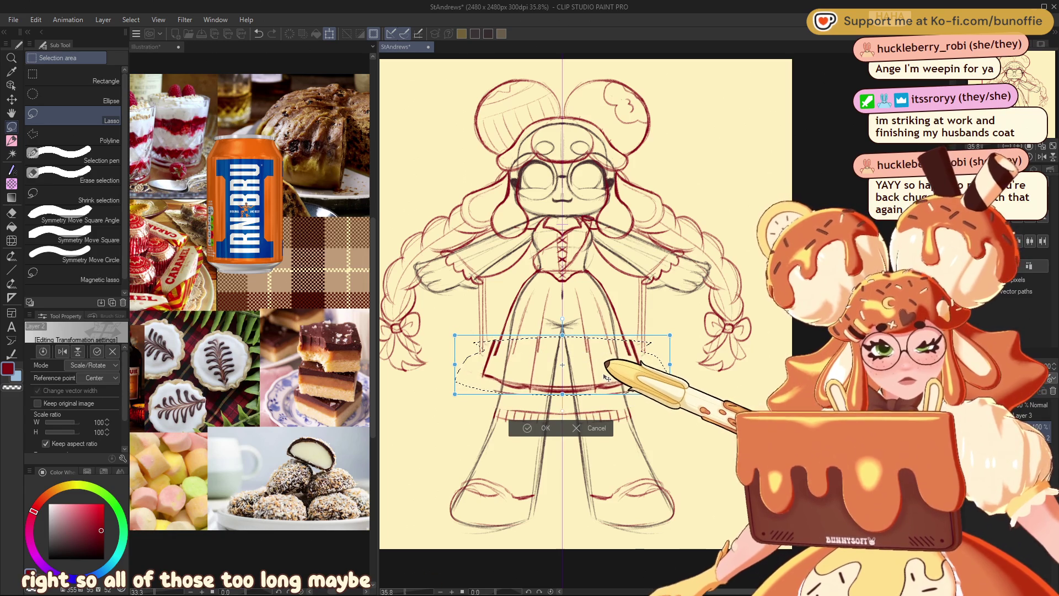
pyautogui.click(596, 429)
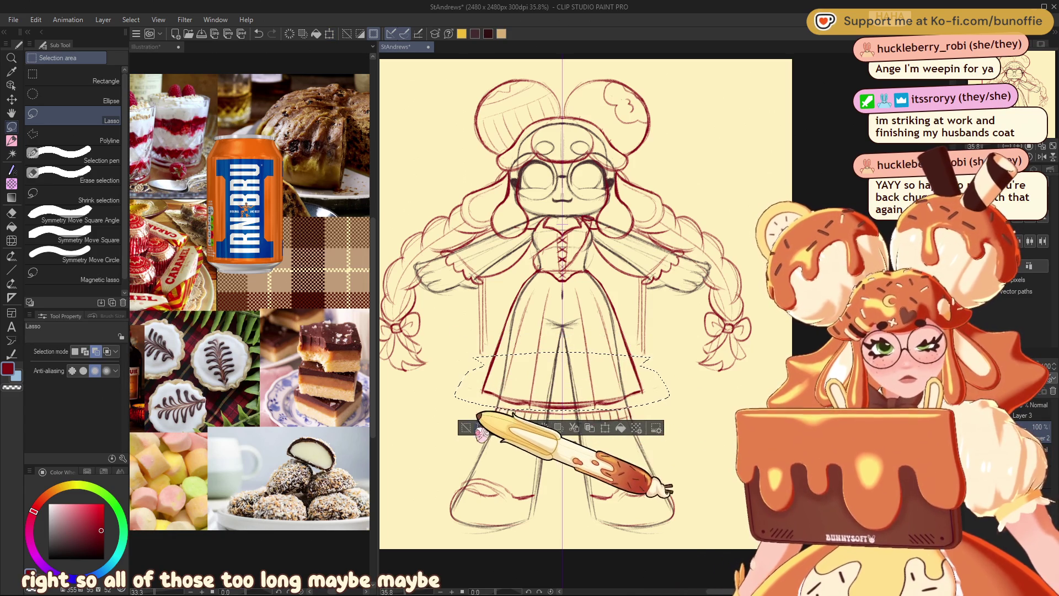
pyautogui.moveTo(651, 354)
pyautogui.mouseDown()
pyautogui.moveTo(473, 343)
pyautogui.moveTo(495, 394)
pyautogui.moveTo(610, 425)
pyautogui.mouseUp()
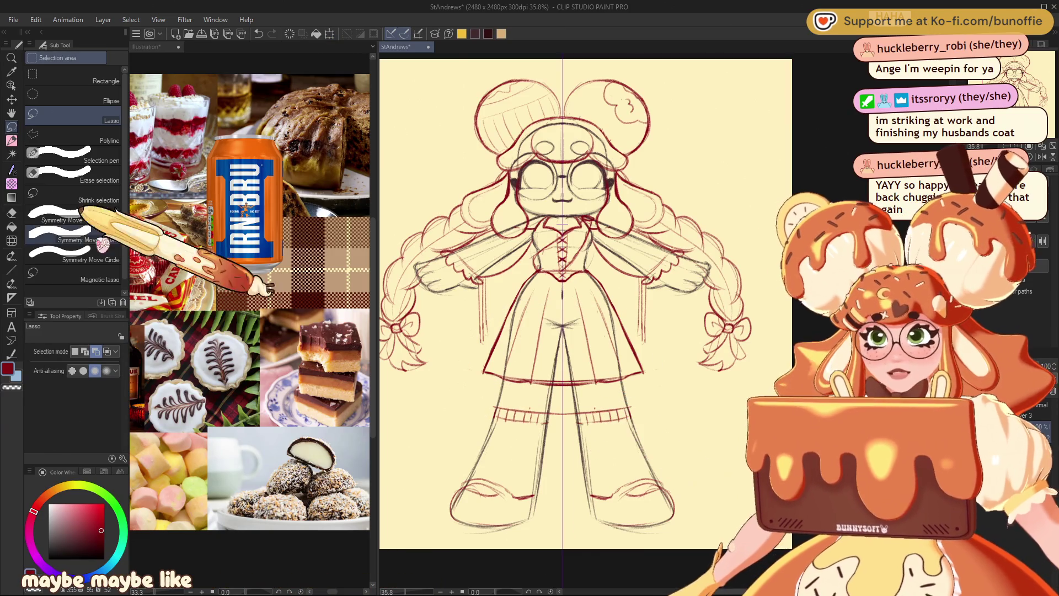
pyautogui.click(13, 138)
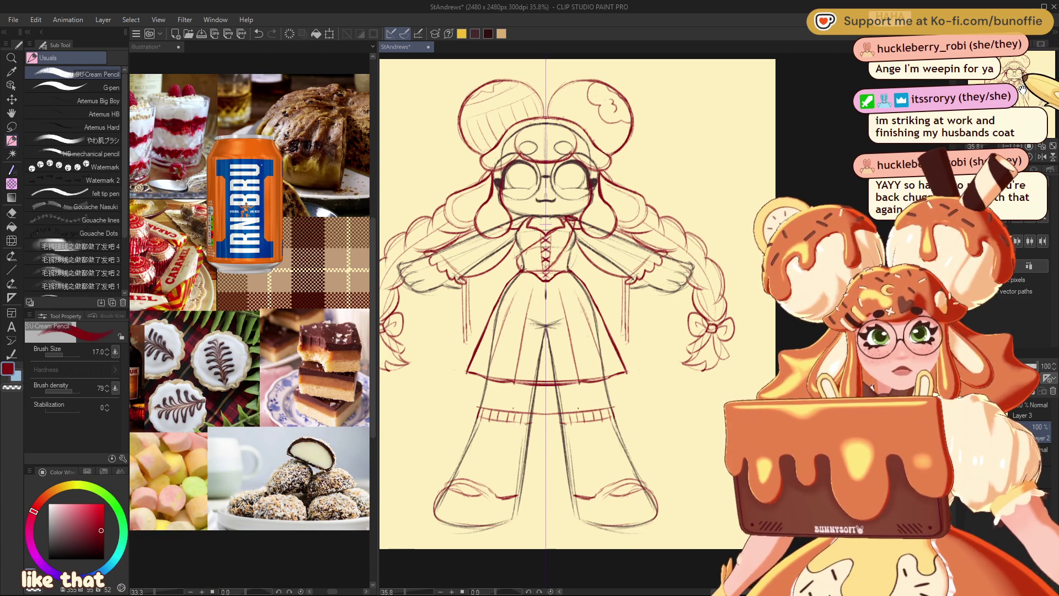
# - Adjust the canvas view and erase stray chest lines around the bodice lacing and neckline
pyautogui.moveTo(543, 275); pyautogui.dragTo(586, 282)
pyautogui.moveTo(813, 322); pyautogui.dragTo(807, 322)
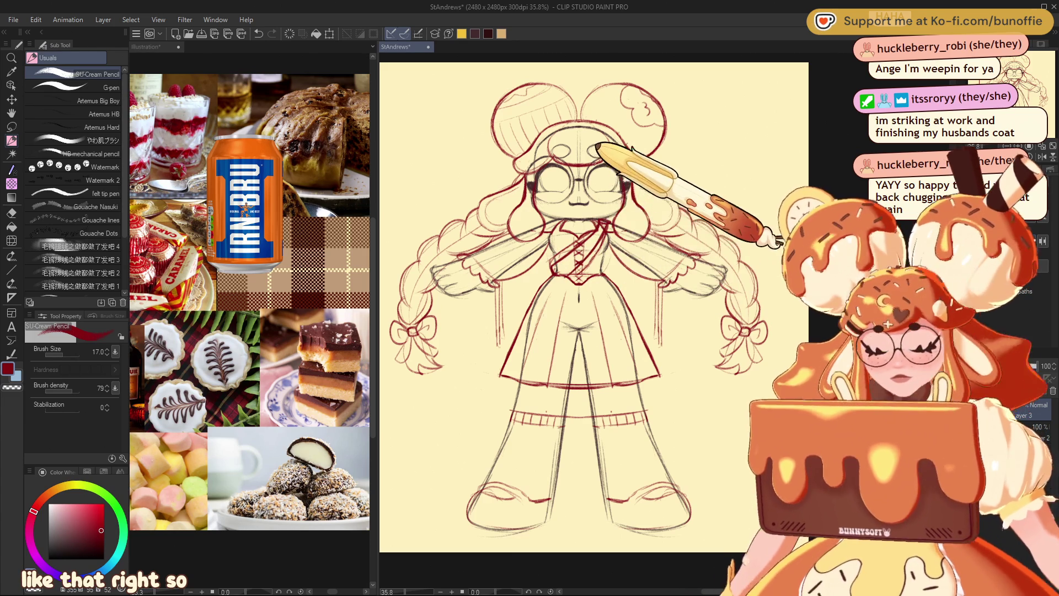
pyautogui.press('e')
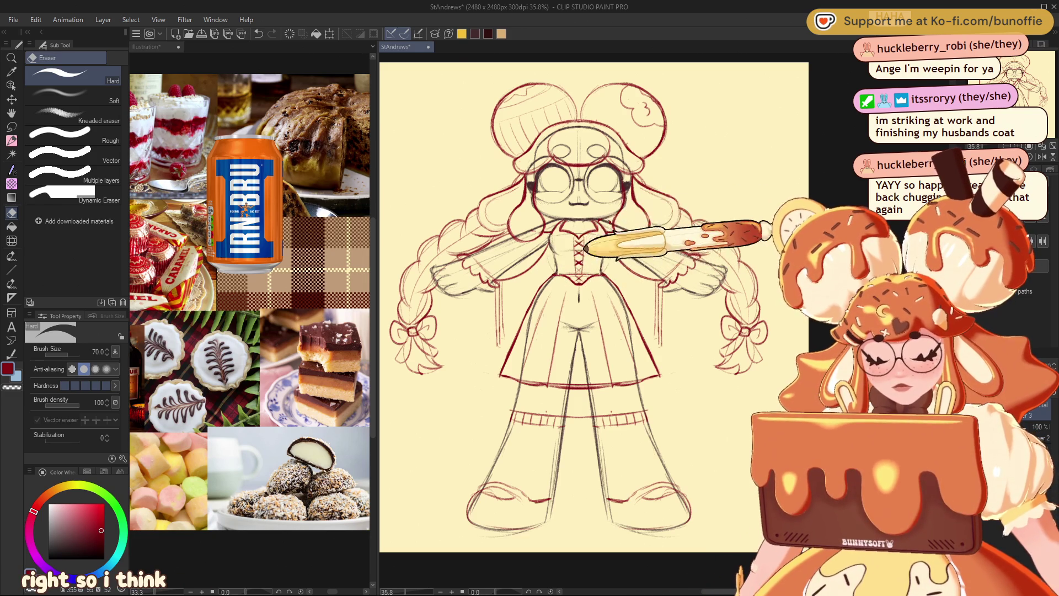
pyautogui.press('m')
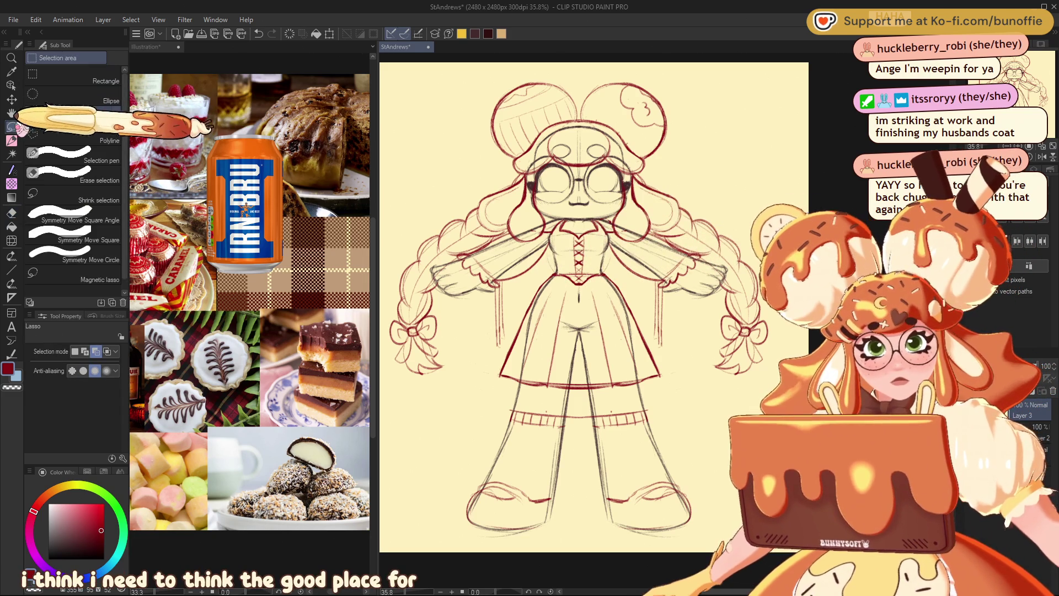
# - Draw a small loop brooch at the collar, erasing where needed
pyautogui.click(11, 140)
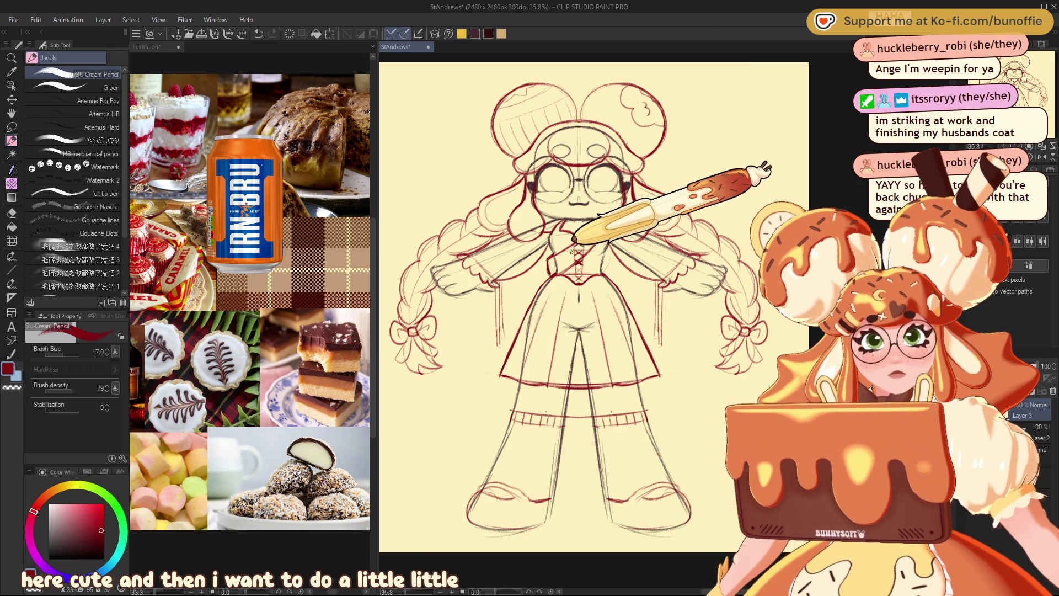
pyautogui.moveTo(1017, 80); pyautogui.dragTo(1021, 83)
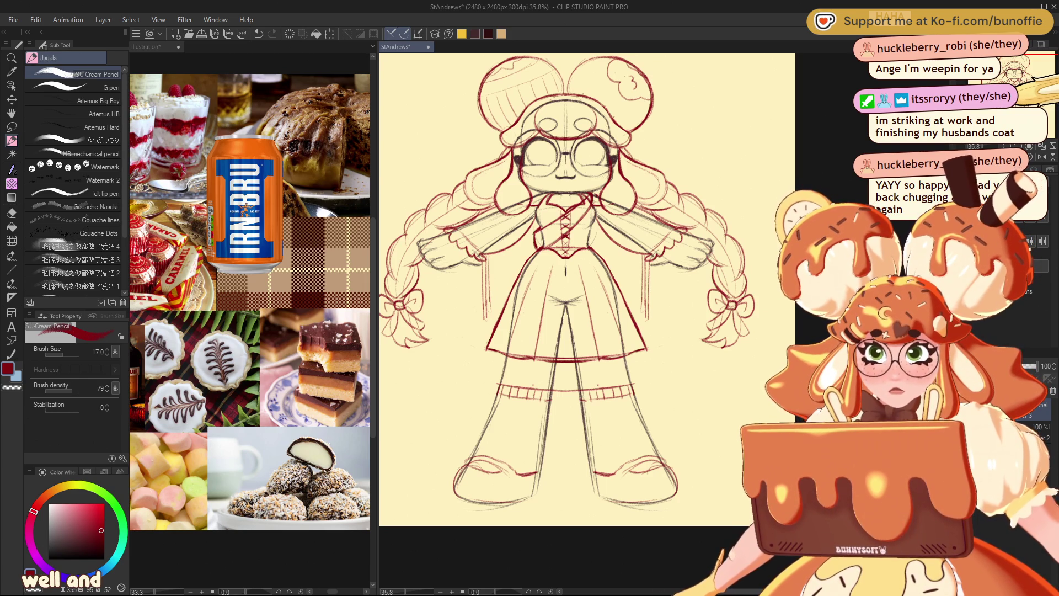
pyautogui.moveTo(1022, 83); pyautogui.dragTo(1023, 83)
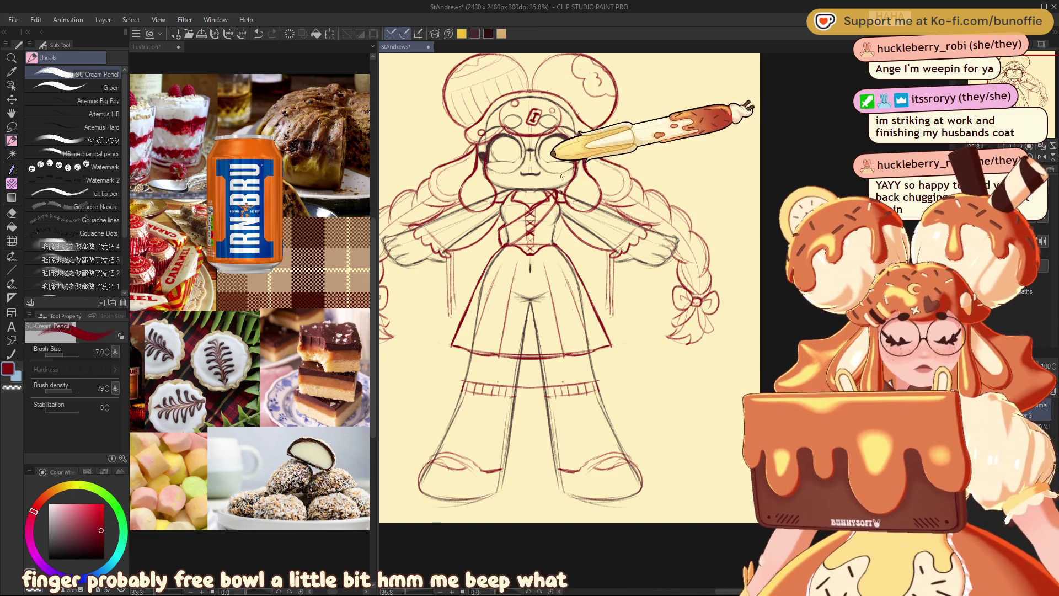
pyautogui.moveTo(550, 192); pyautogui.dragTo(557, 196)
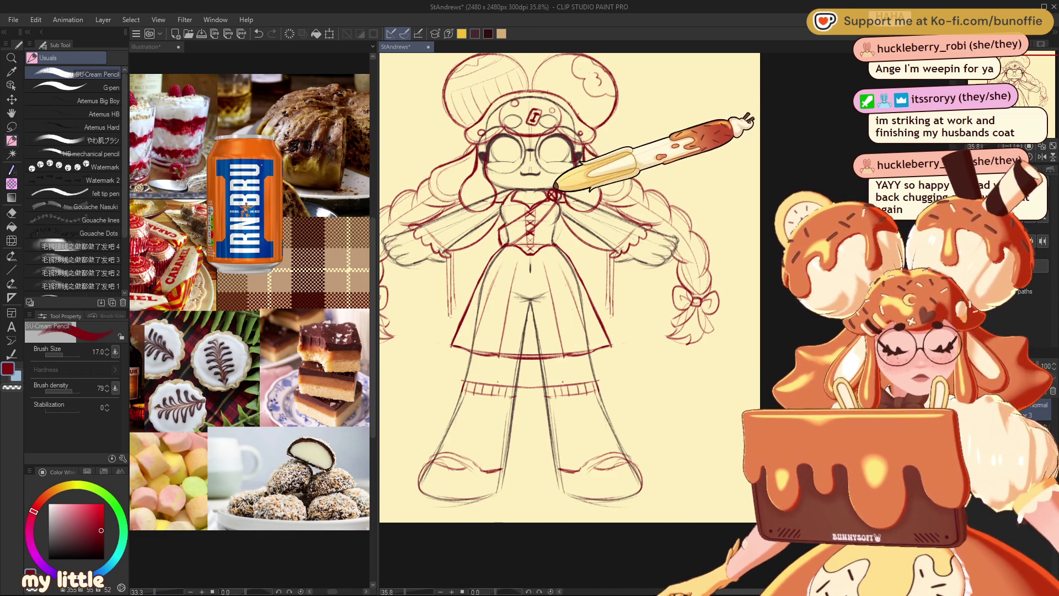
pyautogui.press('e')
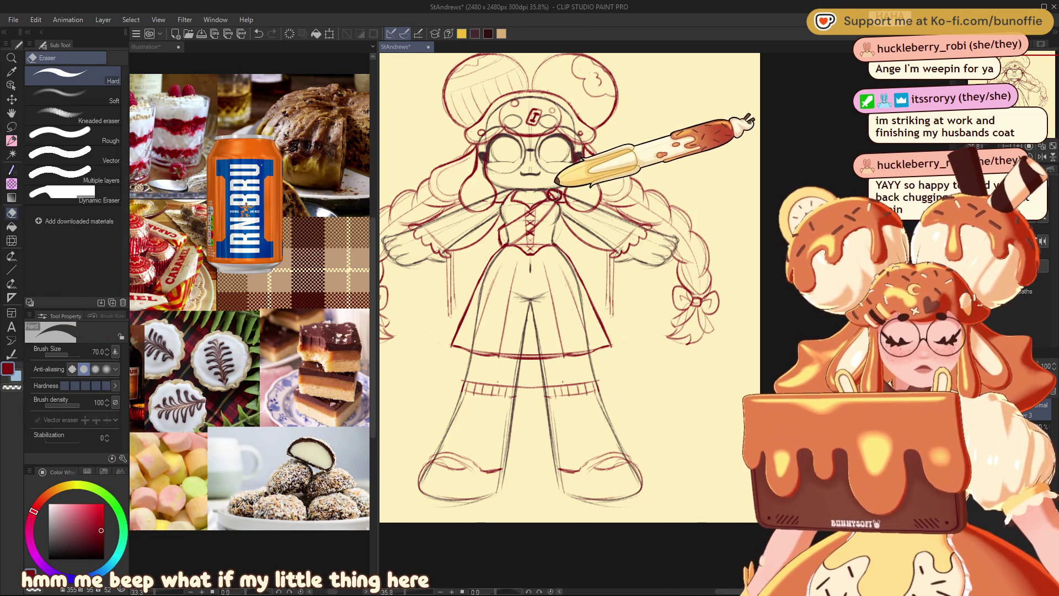
pyautogui.press('p')
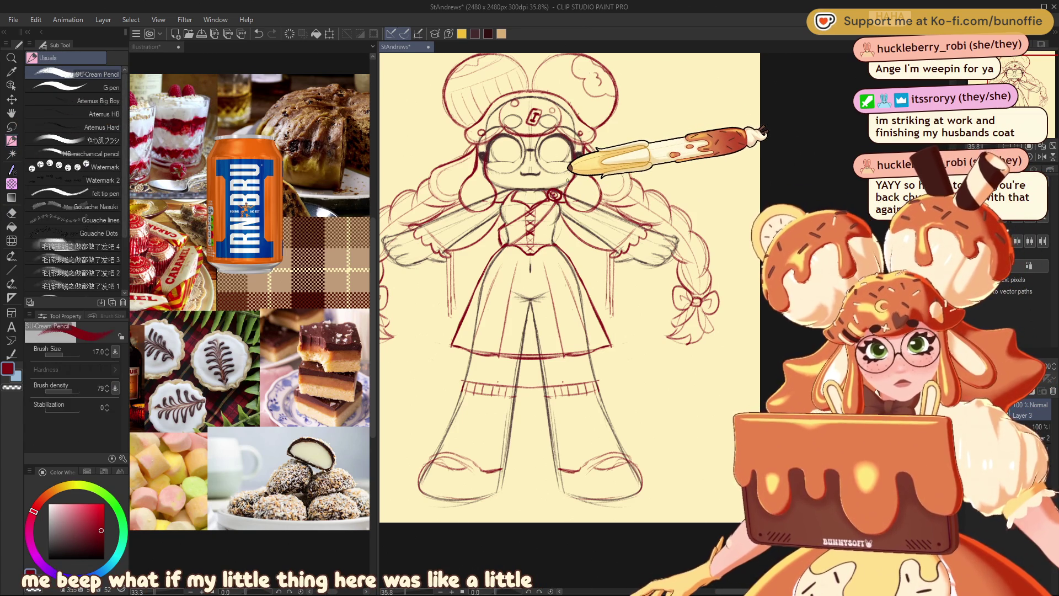
# - Pan down and right, then copy and paste the red sketch to duplicate it
pyautogui.moveTo(568, 179)
pyautogui.mouseDown()
pyautogui.moveTo(595, 203)
pyautogui.moveTo(635, 203)
pyautogui.moveTo(618, 213)
pyautogui.mouseUp()
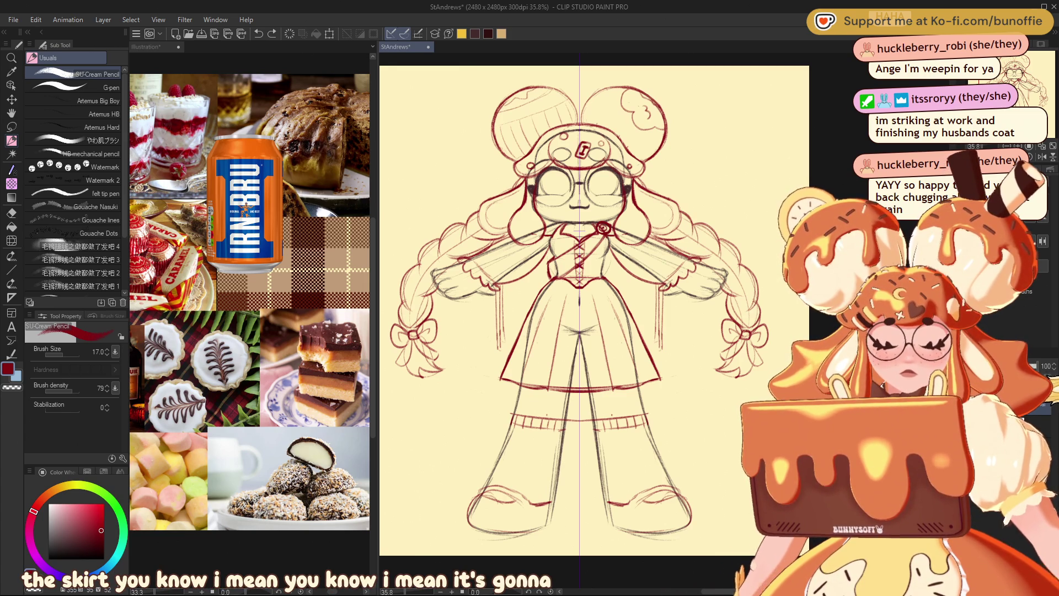
pyautogui.hotkey('ctrl', 'c')
pyautogui.hotkey('ctrl', 'v')
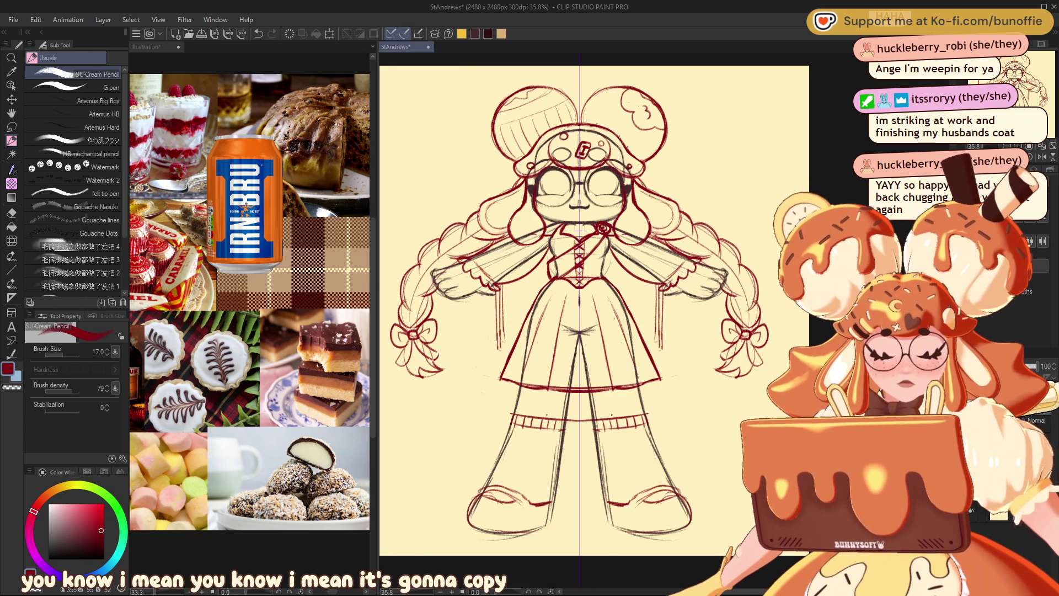
# - Undo the paste and switch to the eraser
pyautogui.hotkey('ctrl', 'z')
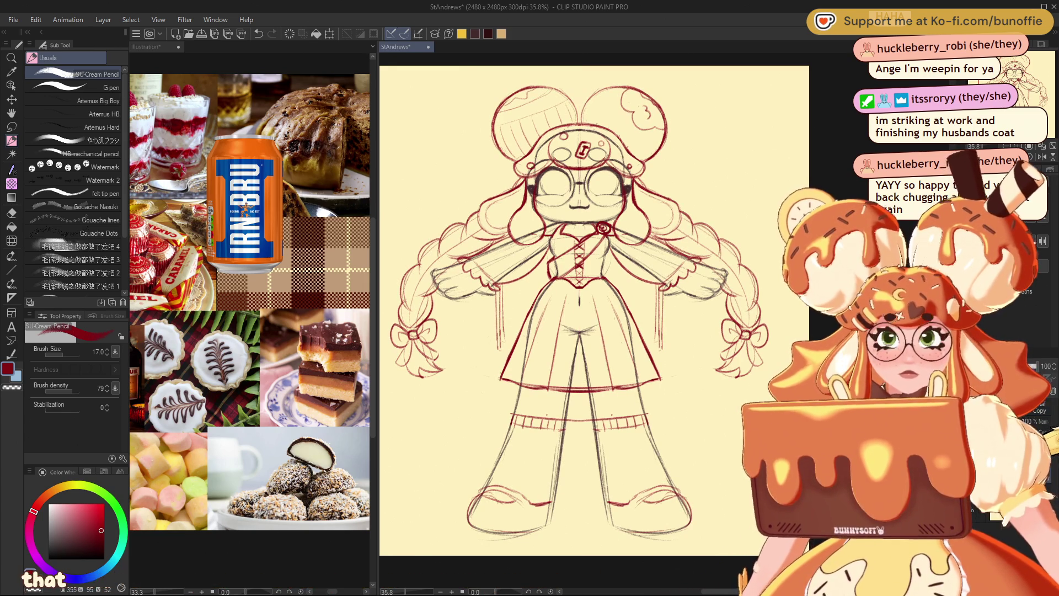
pyautogui.press('e')
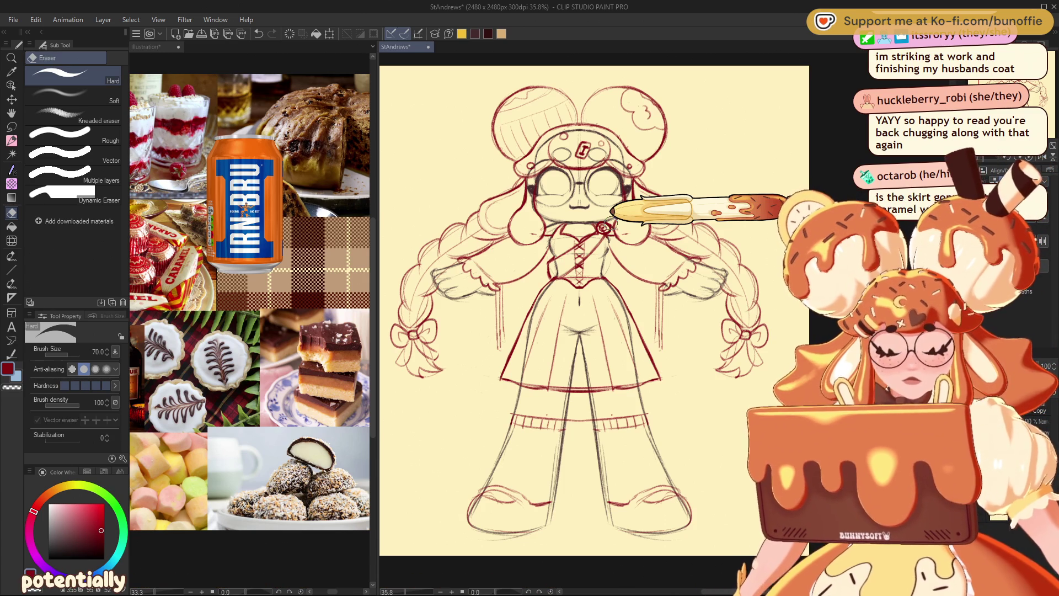
# - Finish the red sketch with pencil and eraser, compare by toggling the rough layer, then merge
pyautogui.click(11, 141)
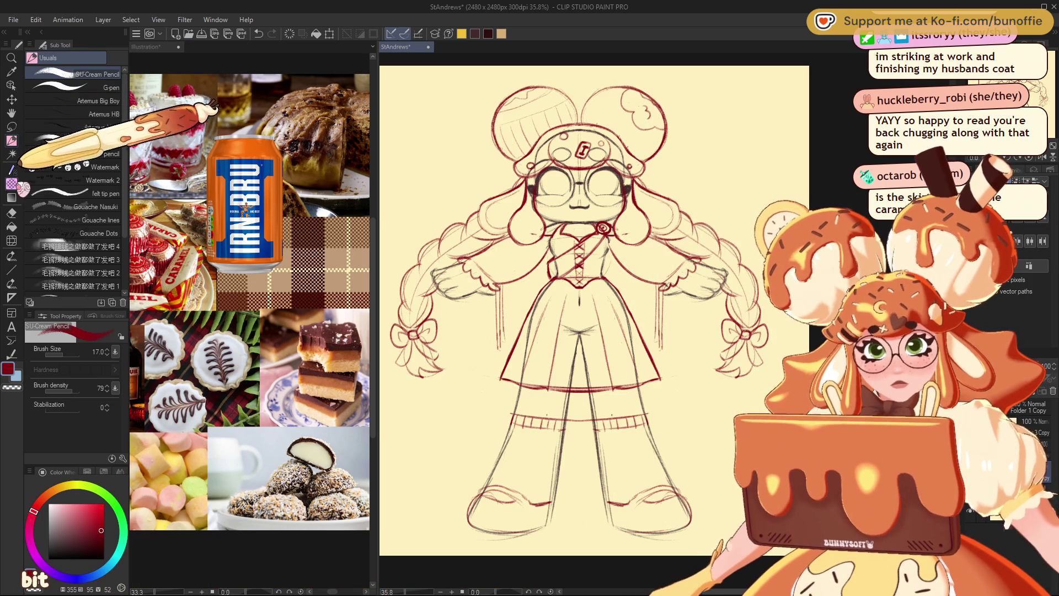
pyautogui.press('e')
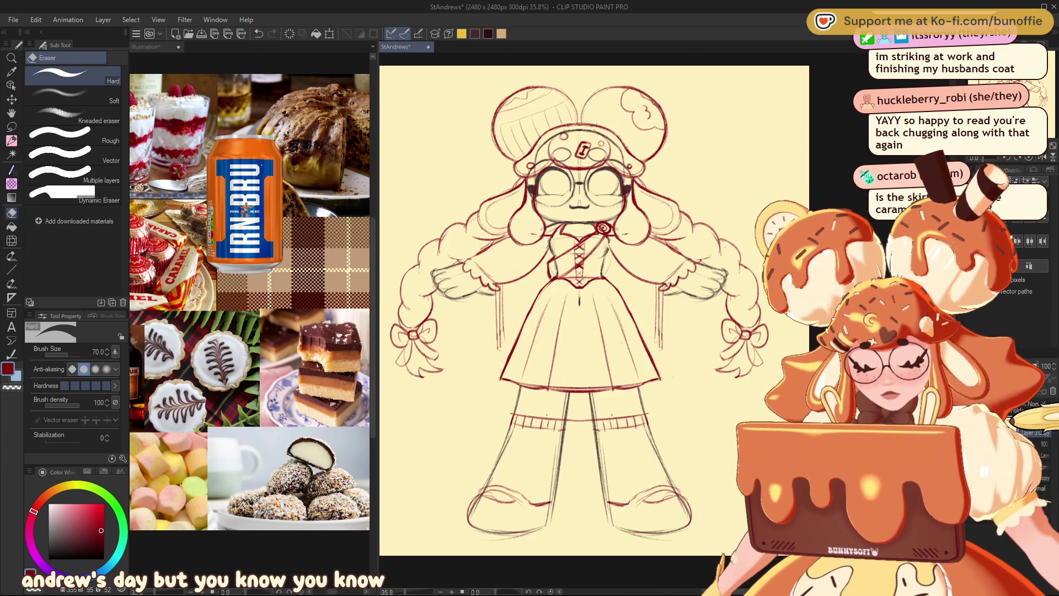
pyautogui.click(1016, 411)
pyautogui.click(1015, 411)
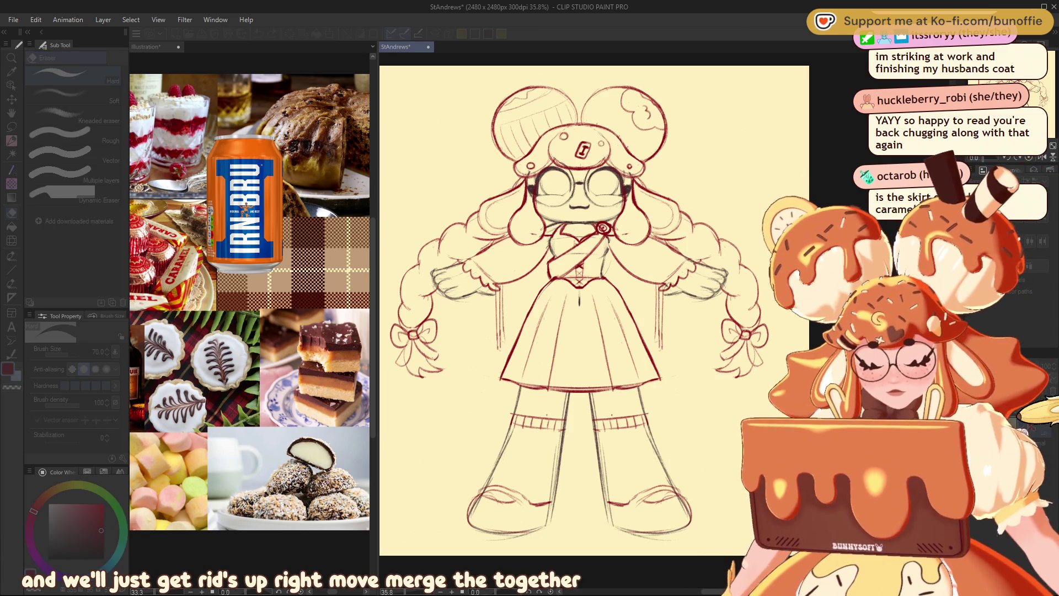
pyautogui.hotkey('shift', 'alt', 'e')
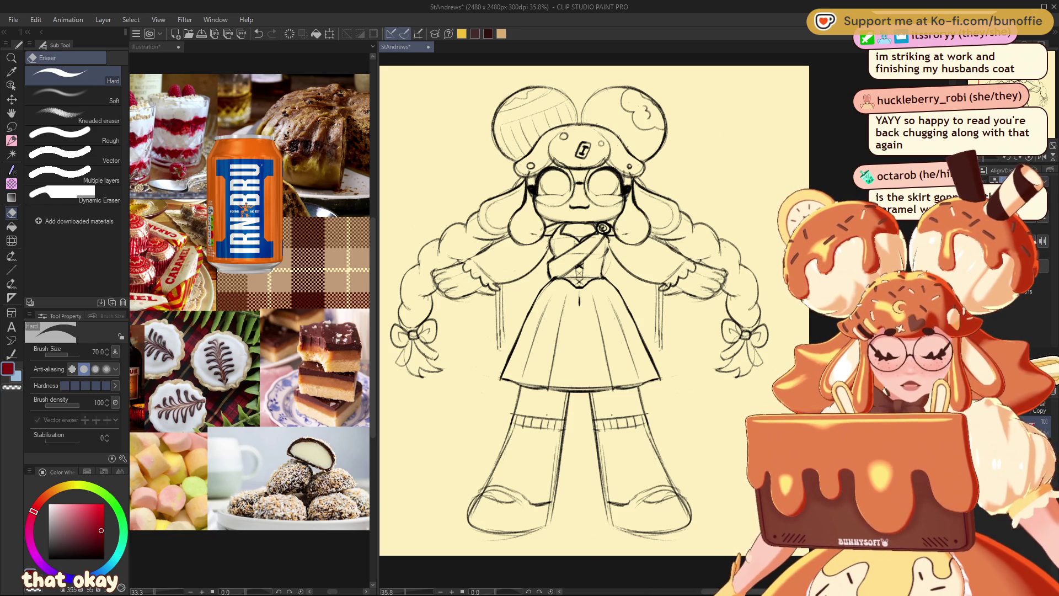
# - Paint the hands light skin pink from the Color Set using the pen at stabilization 0
pyautogui.click(87, 472)
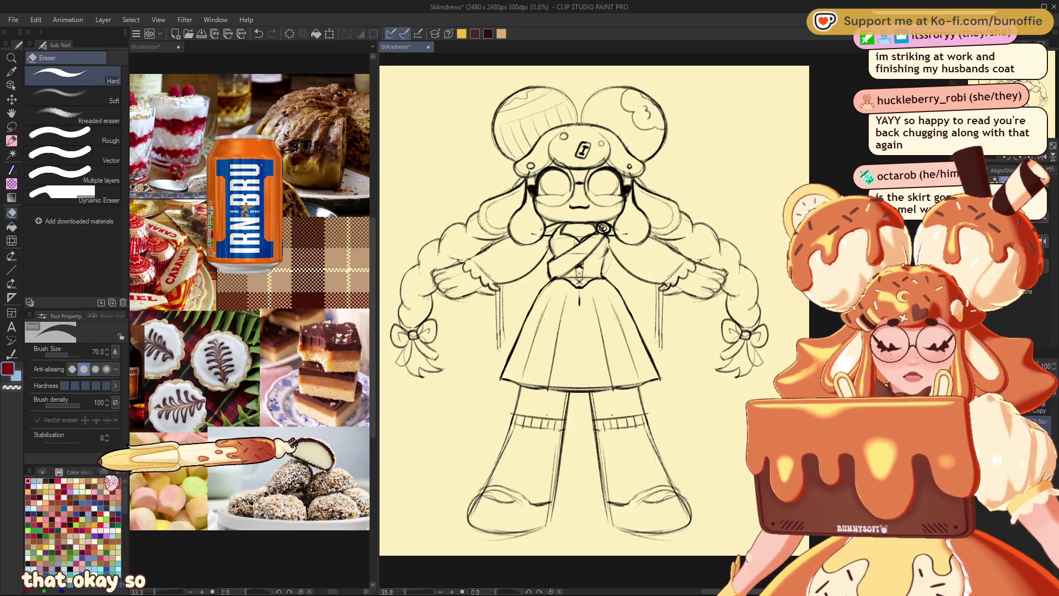
pyautogui.click(30, 495)
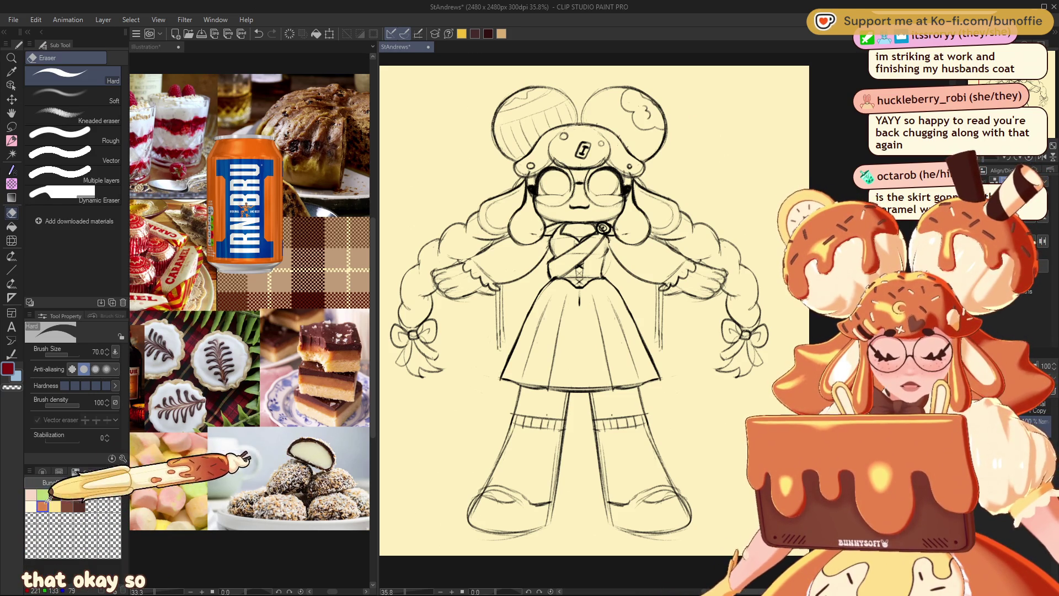
pyautogui.click(11, 140)
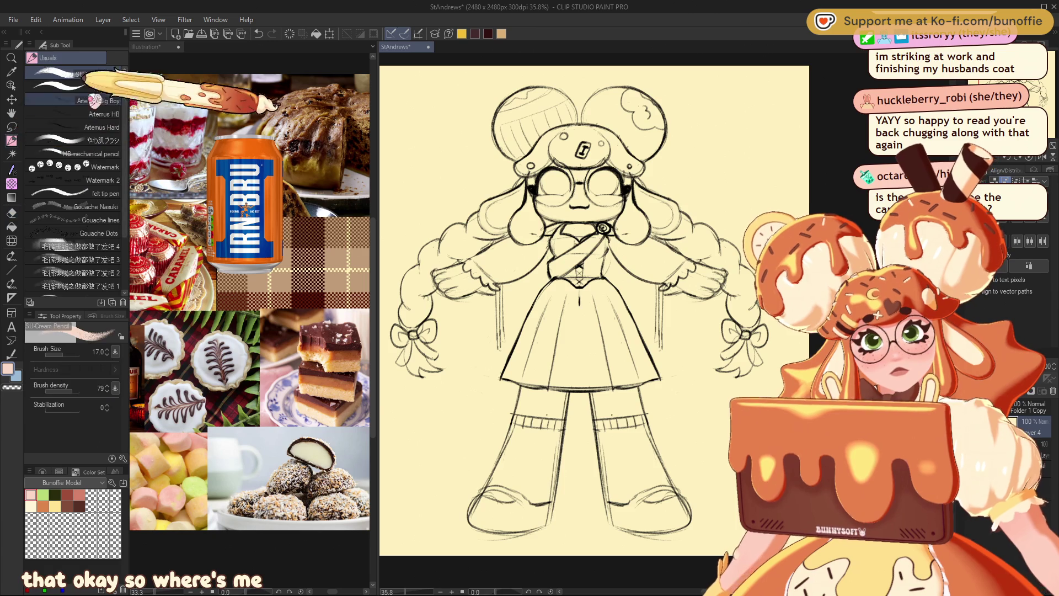
pyautogui.moveTo(447, 271); pyautogui.dragTo(455, 275)
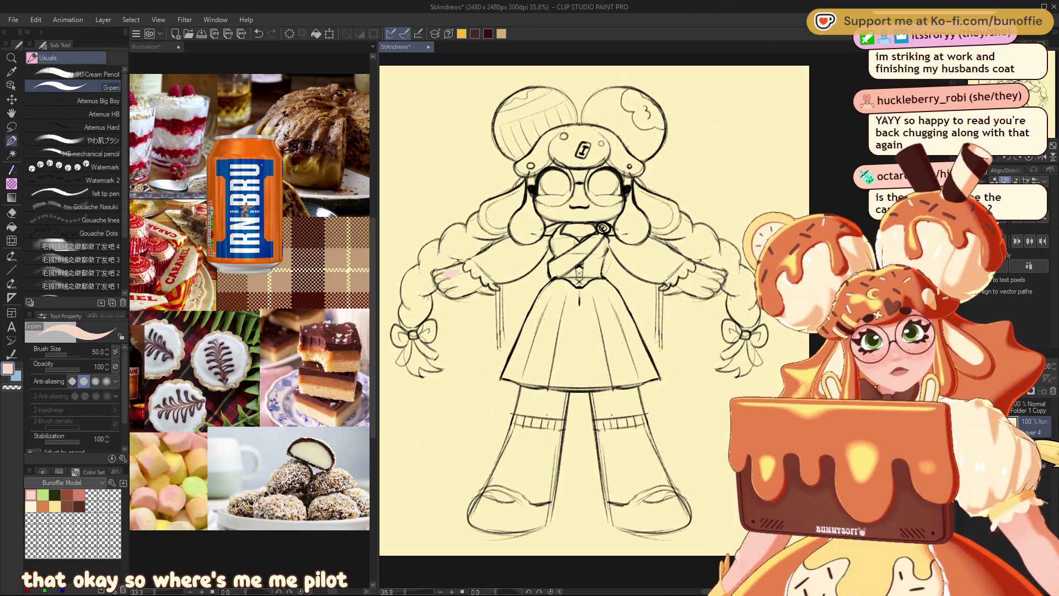
pyautogui.click(35, 442)
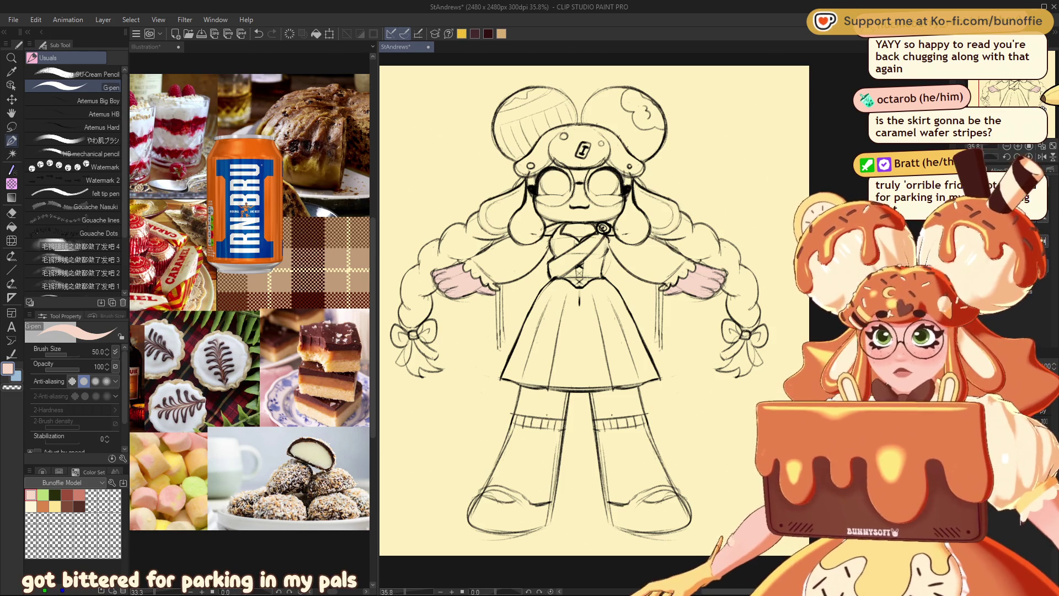
pyautogui.moveTo(1046, 109); pyautogui.dragTo(1018, 96)
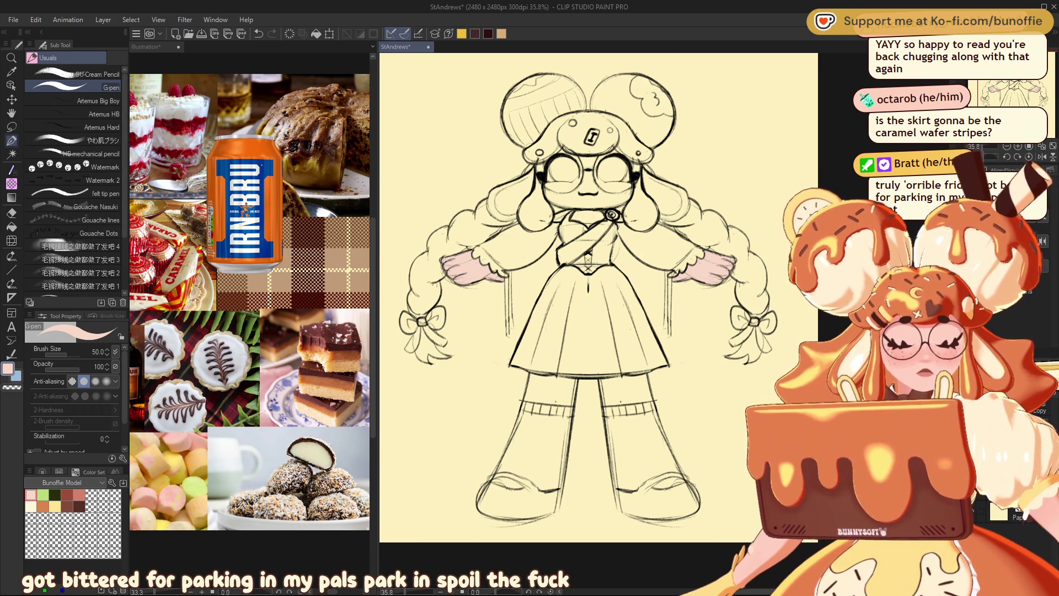
# - Fill the background grey from the Color Wheel, then refill it a warmer taupe
pyautogui.click(42, 471)
pyautogui.click(48, 533)
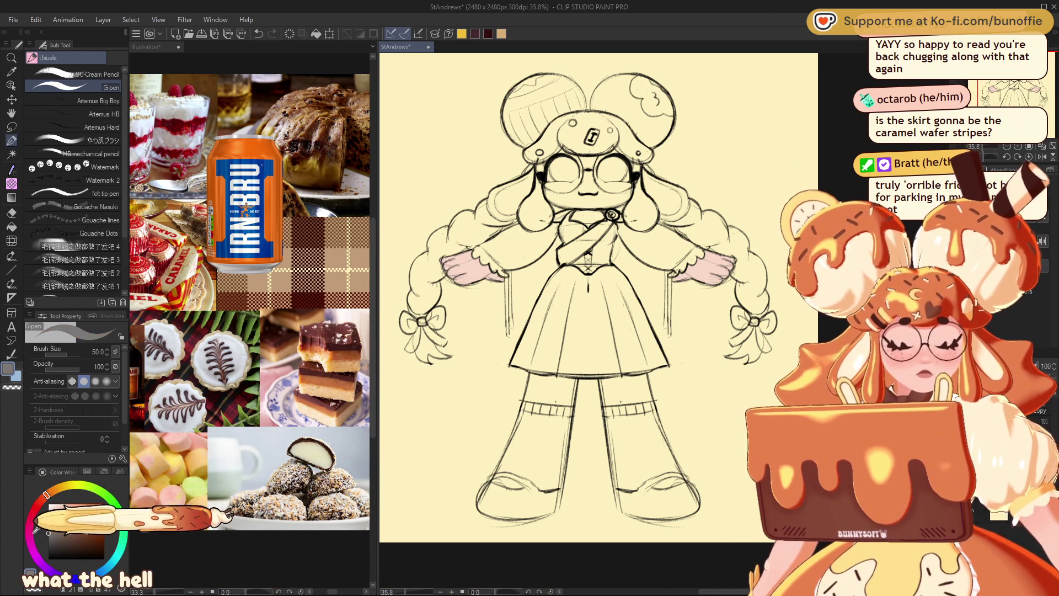
pyautogui.press('g')
pyautogui.click(715, 285)
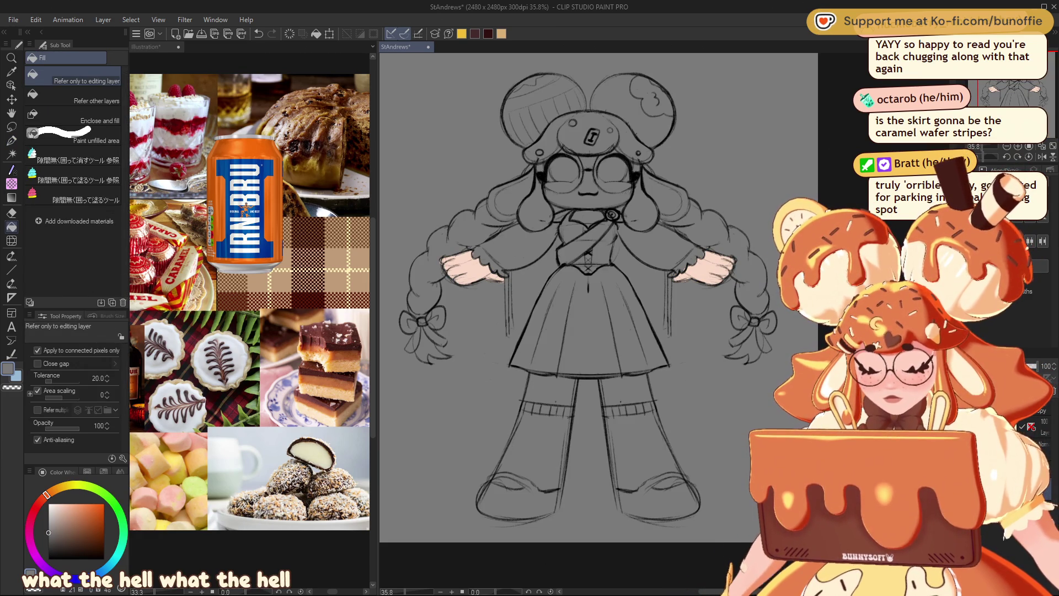
pyautogui.click(56, 531)
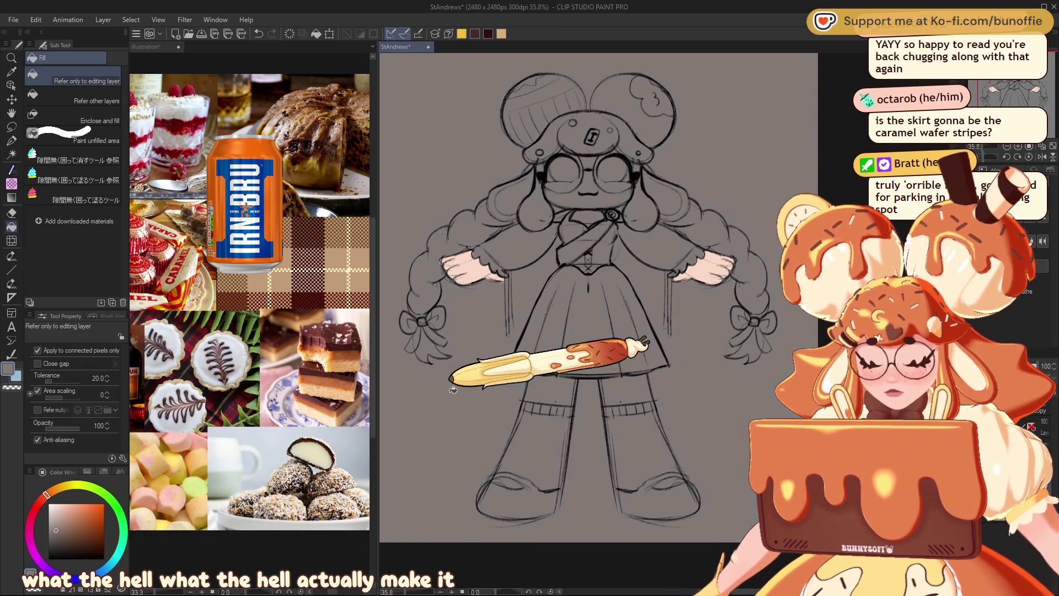
pyautogui.click(715, 285)
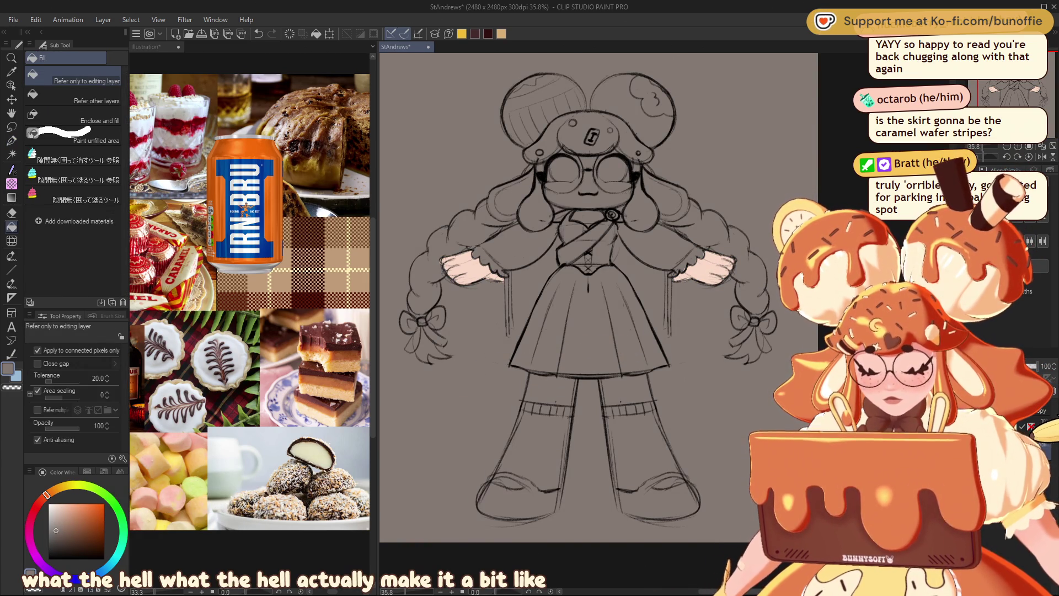
# - Eyedrop the hands' pale pink and return to the pen, centring the view on the face
pyautogui.keyDown('alt'); pyautogui.click(478, 264); pyautogui.keyUp('alt')
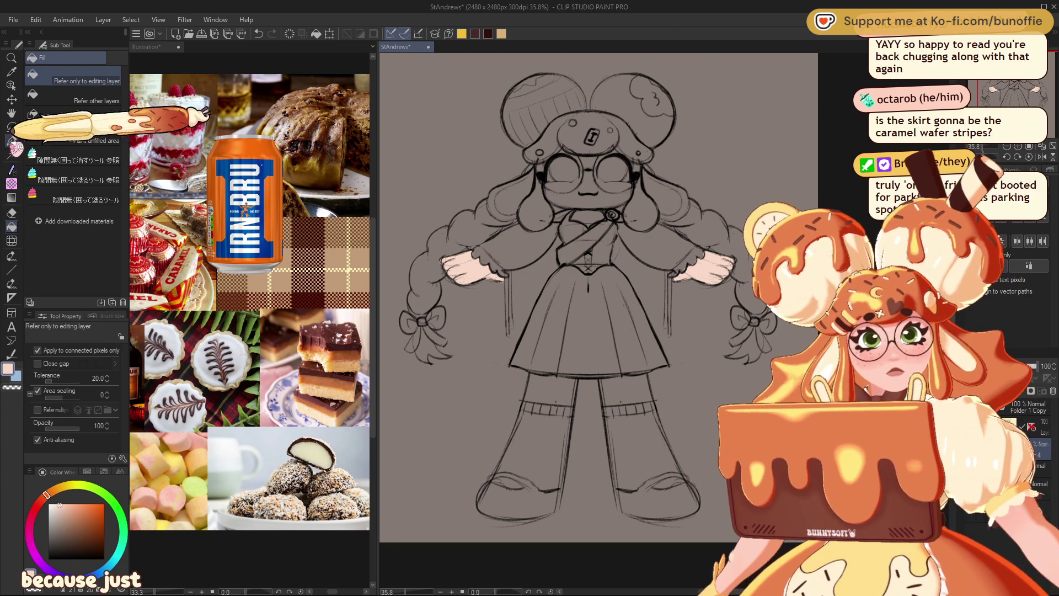
pyautogui.press('p')
pyautogui.moveTo(566, 215); pyautogui.dragTo(527, 224)
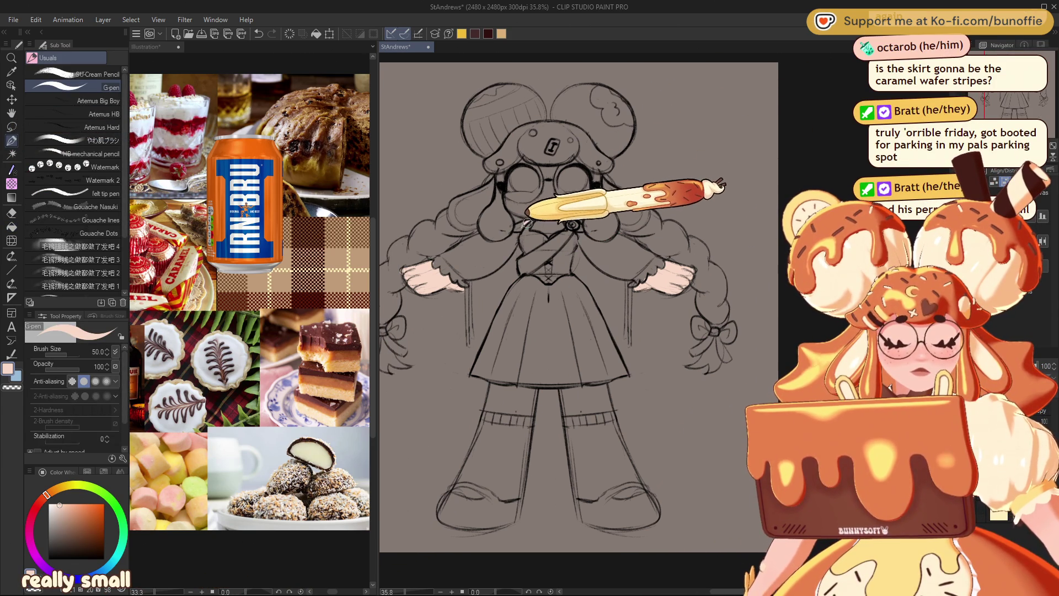
# - Paint the face and the bare thigh below the skirt pale pink
pyautogui.moveTo(516, 230); pyautogui.dragTo(561, 228)
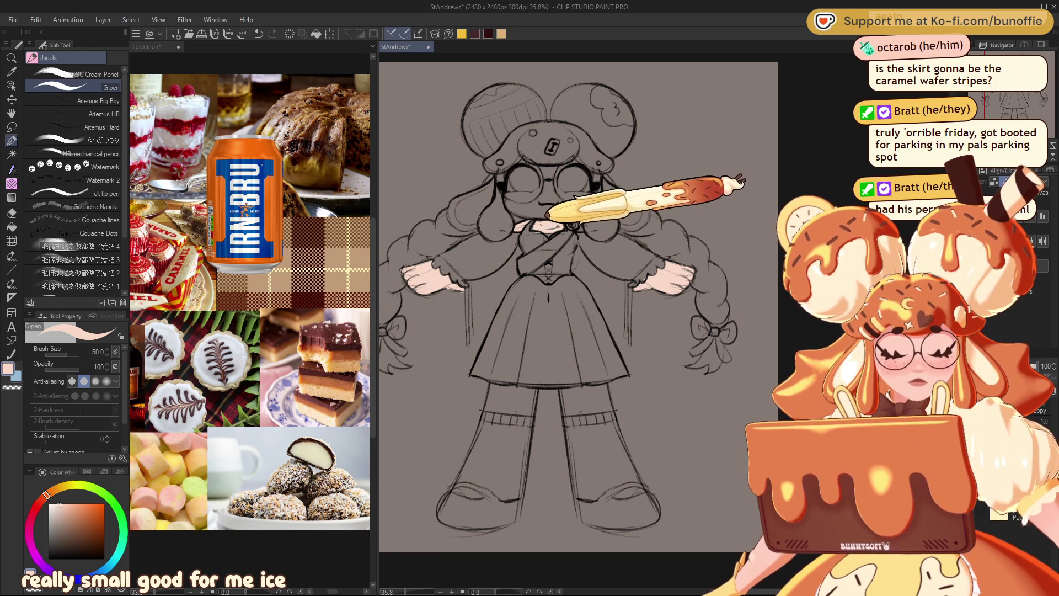
pyautogui.moveTo(560, 224); pyautogui.dragTo(577, 225)
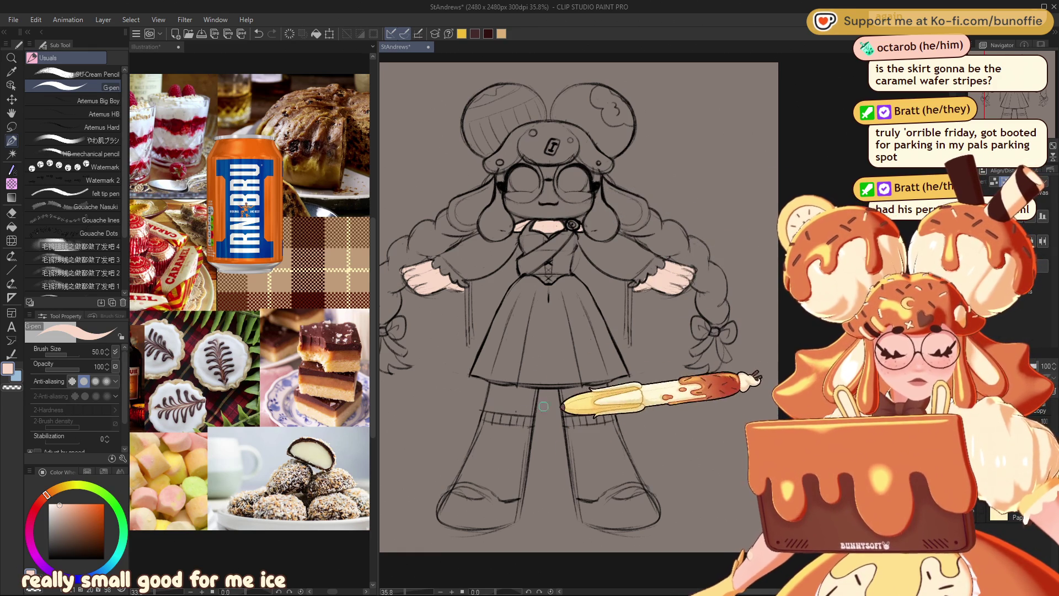
pyautogui.moveTo(496, 388)
pyautogui.mouseDown()
pyautogui.moveTo(534, 396)
pyautogui.moveTo(508, 404)
pyautogui.mouseUp()
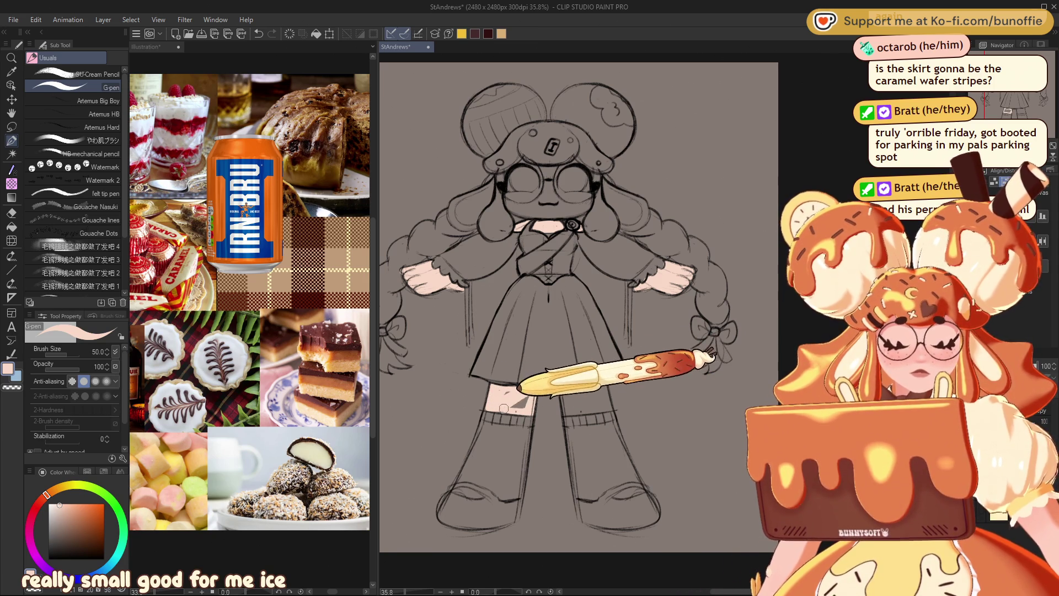
pyautogui.moveTo(508, 405)
pyautogui.mouseDown()
pyautogui.moveTo(496, 410)
pyautogui.moveTo(501, 396)
pyautogui.mouseUp()
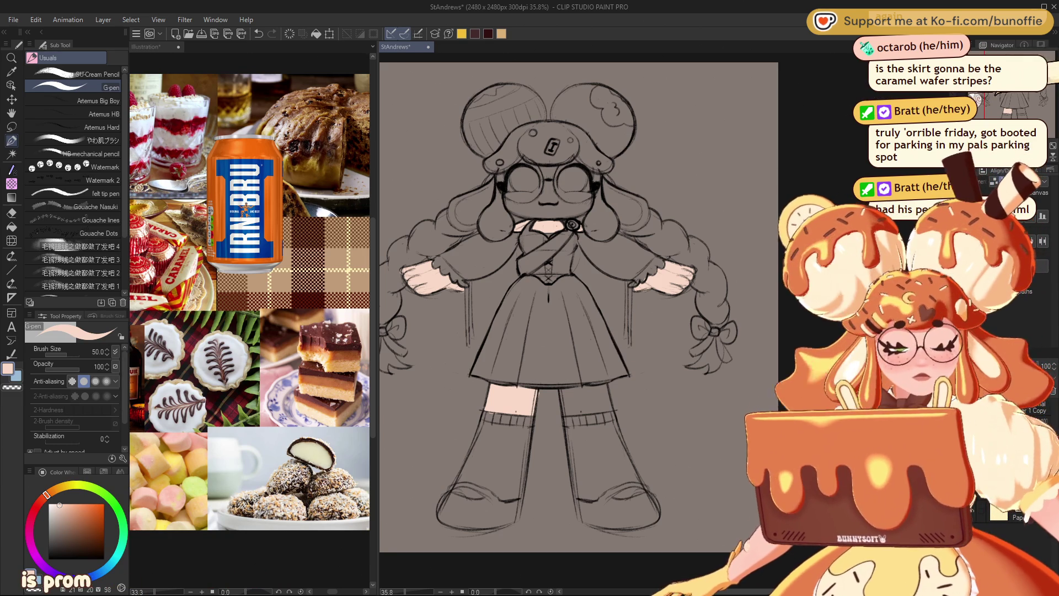
# - Colour the other bare thigh above the sock pale pink, then recentre the whole character
pyautogui.moveTo(706, 564); pyautogui.dragTo(556, 495)
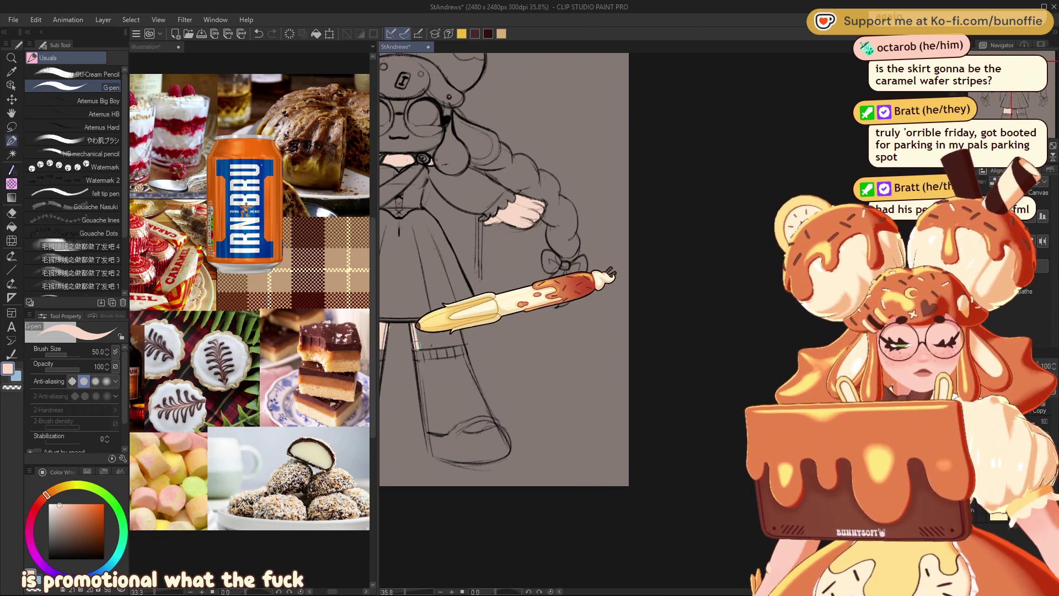
pyautogui.moveTo(418, 345); pyautogui.dragTo(455, 341)
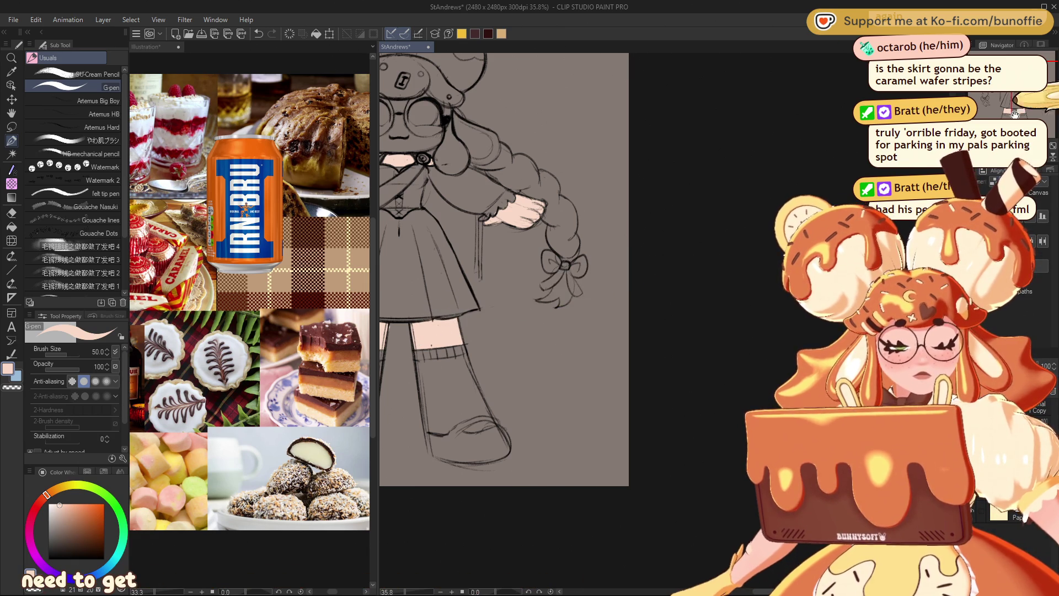
pyautogui.moveTo(455, 319); pyautogui.dragTo(603, 414)
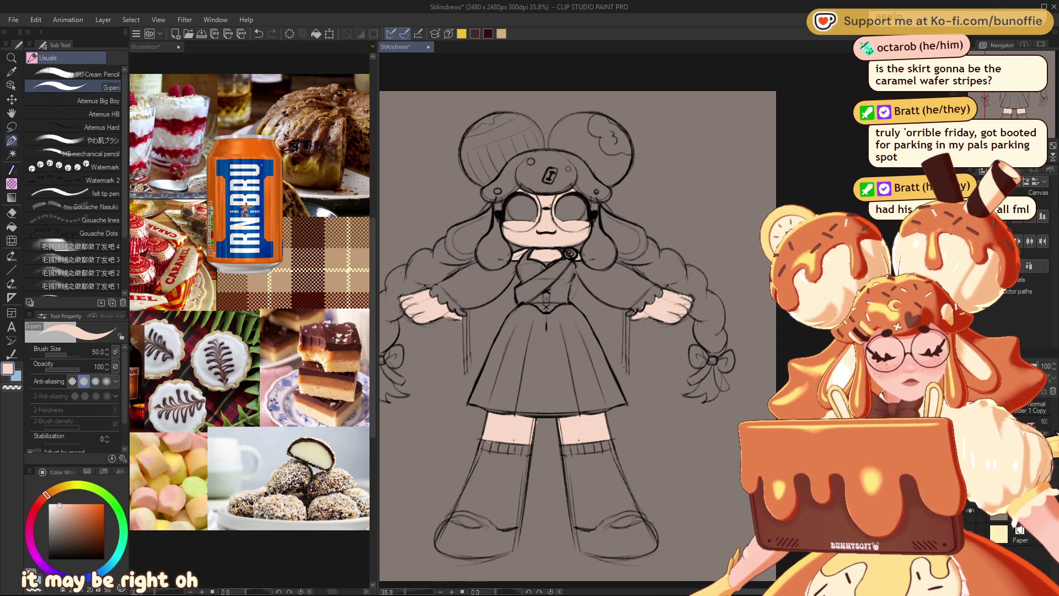
pyautogui.hotkey('ctrl', 'Tab')
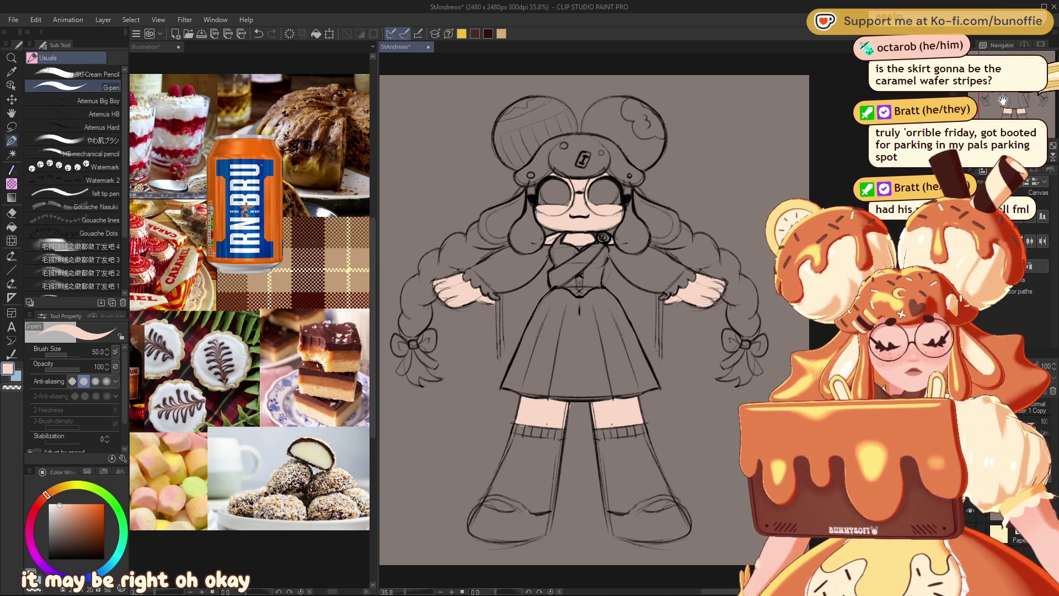
# - Sample orange from the Irn Bru photo and paint the fringe and side hair
pyautogui.keyDown('alt'); pyautogui.click(273, 214); pyautogui.keyUp('alt')
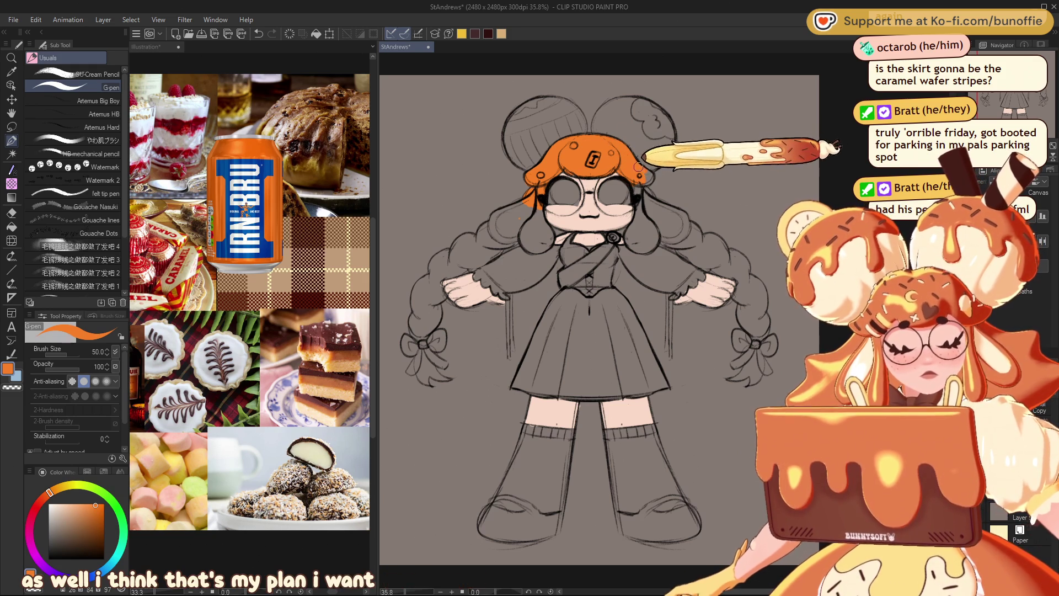
pyautogui.moveTo(639, 166)
pyautogui.mouseDown()
pyautogui.moveTo(641, 225)
pyautogui.moveTo(647, 233)
pyautogui.moveTo(652, 210)
pyautogui.moveTo(697, 237)
pyautogui.mouseUp()
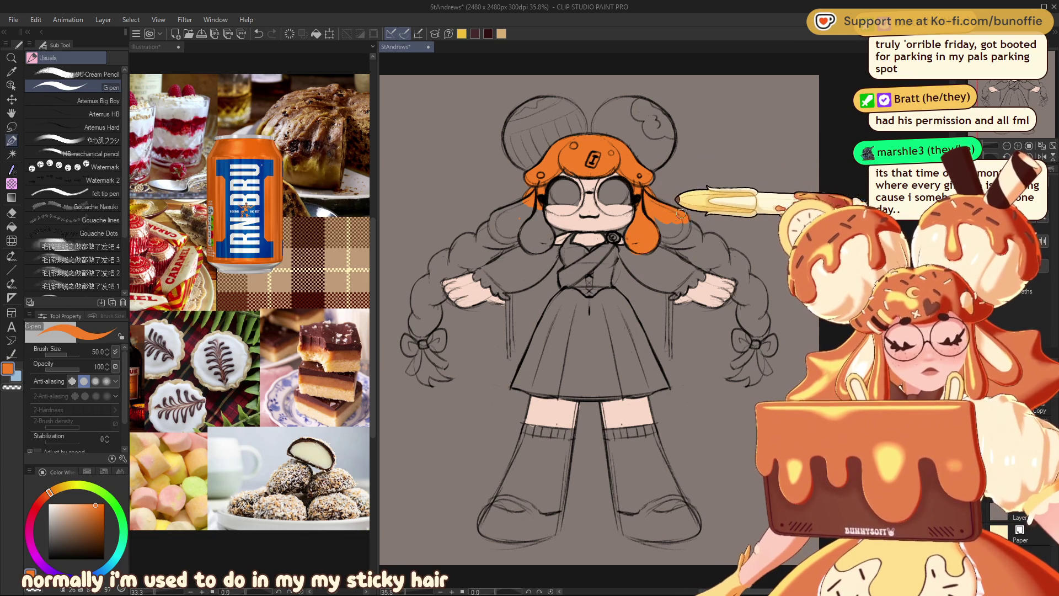
pyautogui.moveTo(669, 229); pyautogui.dragTo(695, 254)
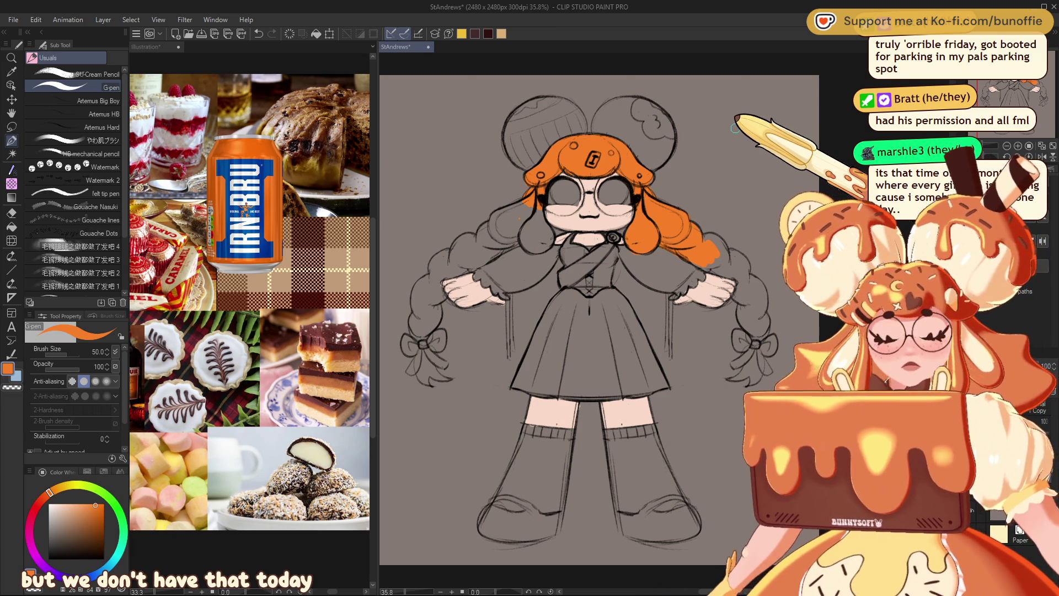
pyautogui.moveTo(522, 209); pyautogui.dragTo(500, 221)
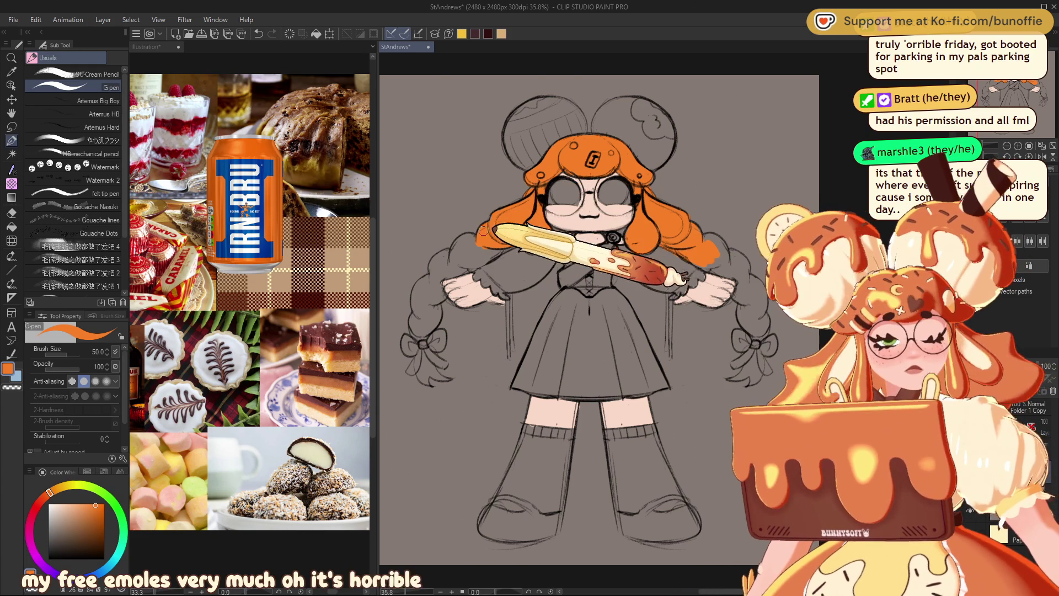
# - Fill the left braid orange down past the bow to its tip
pyautogui.moveTo(468, 237); pyautogui.dragTo(459, 265)
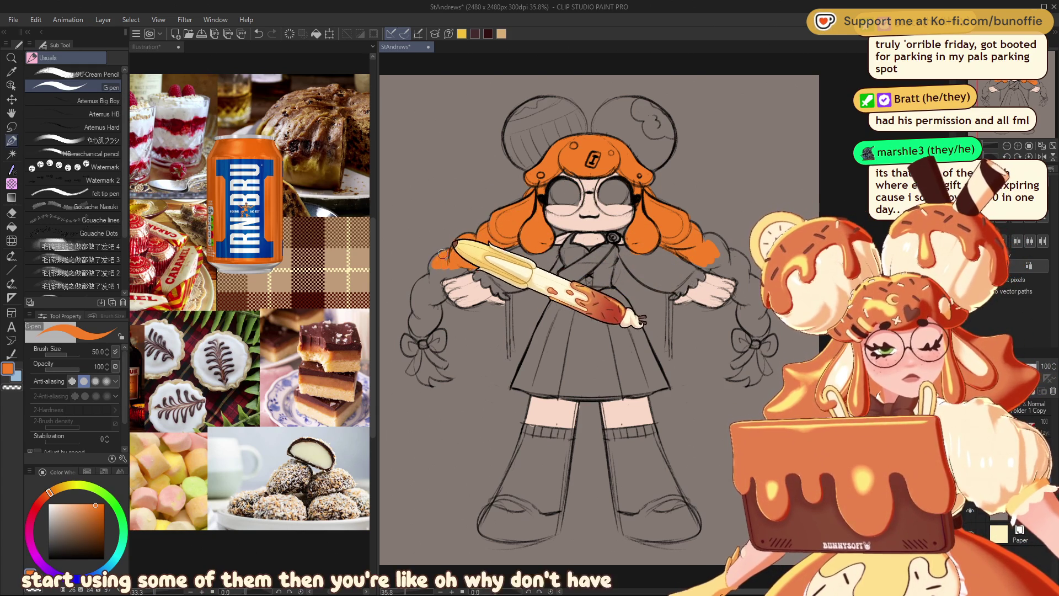
pyautogui.moveTo(448, 255); pyautogui.dragTo(434, 284)
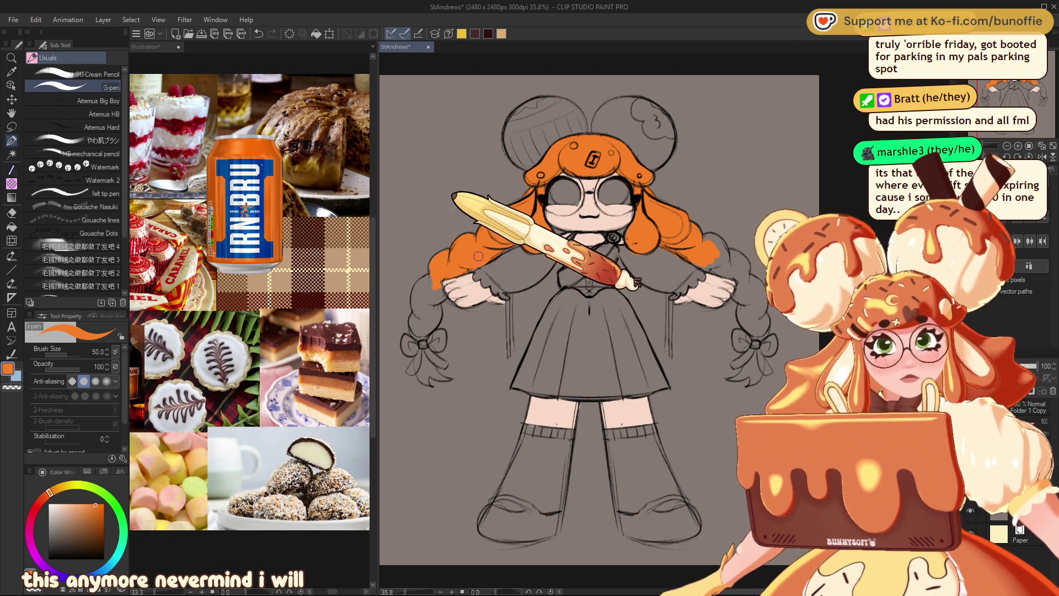
pyautogui.moveTo(442, 257); pyautogui.dragTo(421, 290)
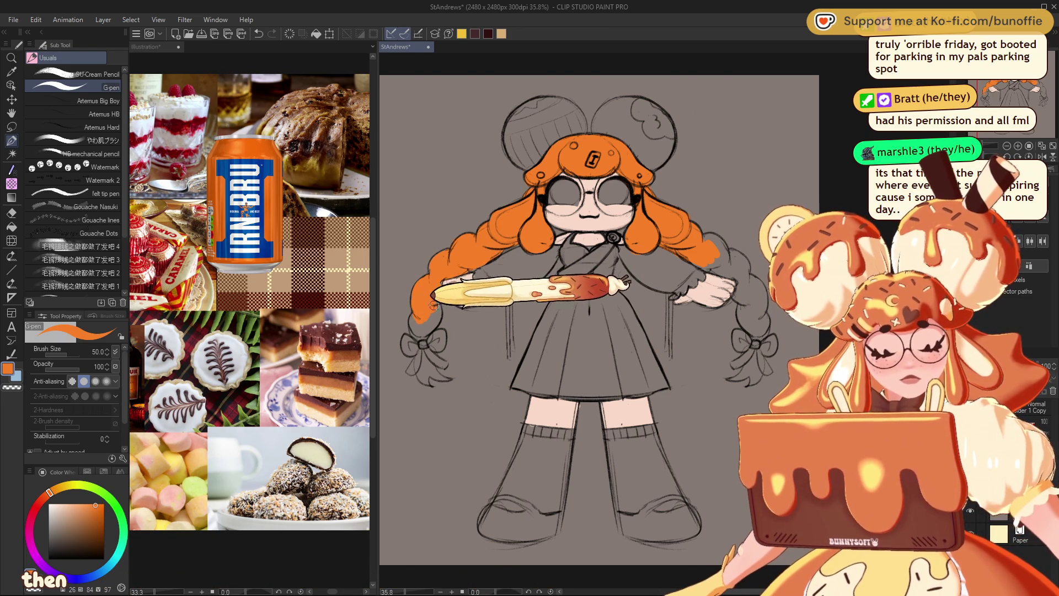
pyautogui.moveTo(439, 288); pyautogui.dragTo(416, 329)
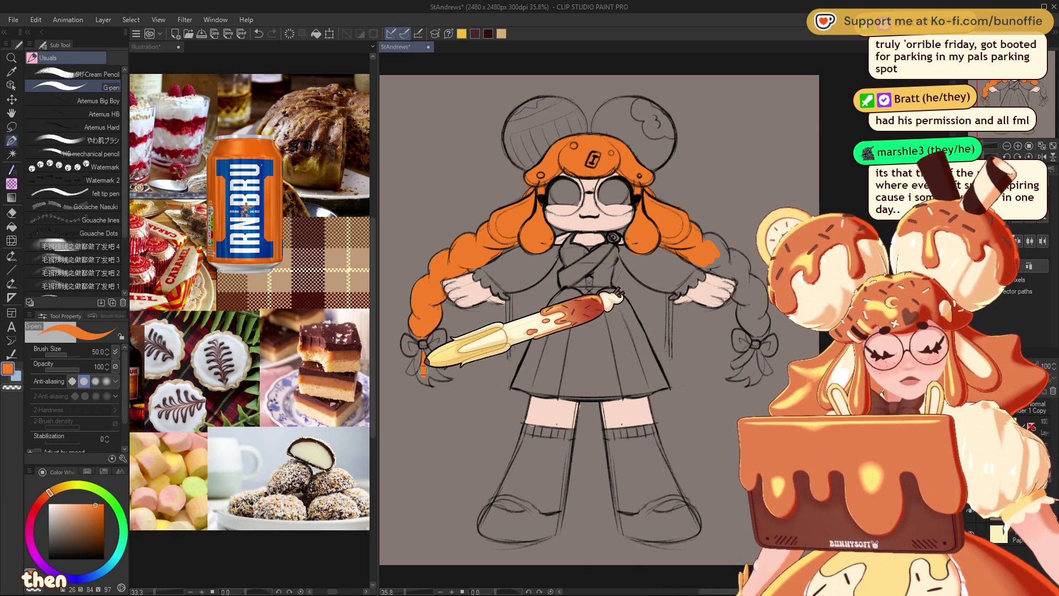
pyautogui.moveTo(419, 375); pyautogui.dragTo(436, 374)
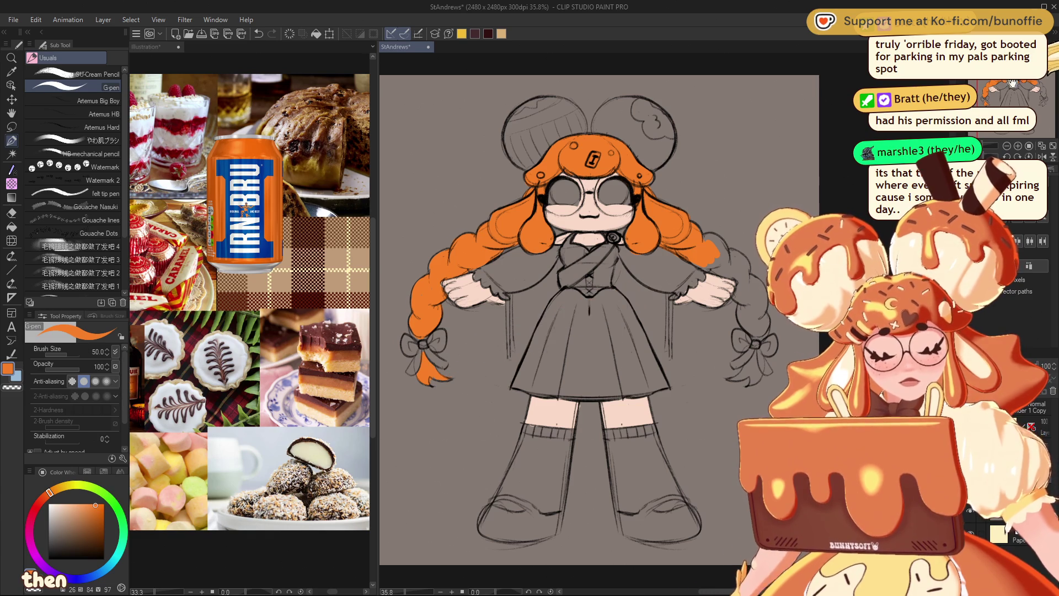
pyautogui.moveTo(551, 331); pyautogui.dragTo(415, 320)
# - Paint the right side hair and right braid orange down to the bow
pyautogui.moveTo(590, 251)
pyautogui.mouseDown()
pyautogui.moveTo(561, 247)
pyautogui.moveTo(599, 257)
pyautogui.mouseUp()
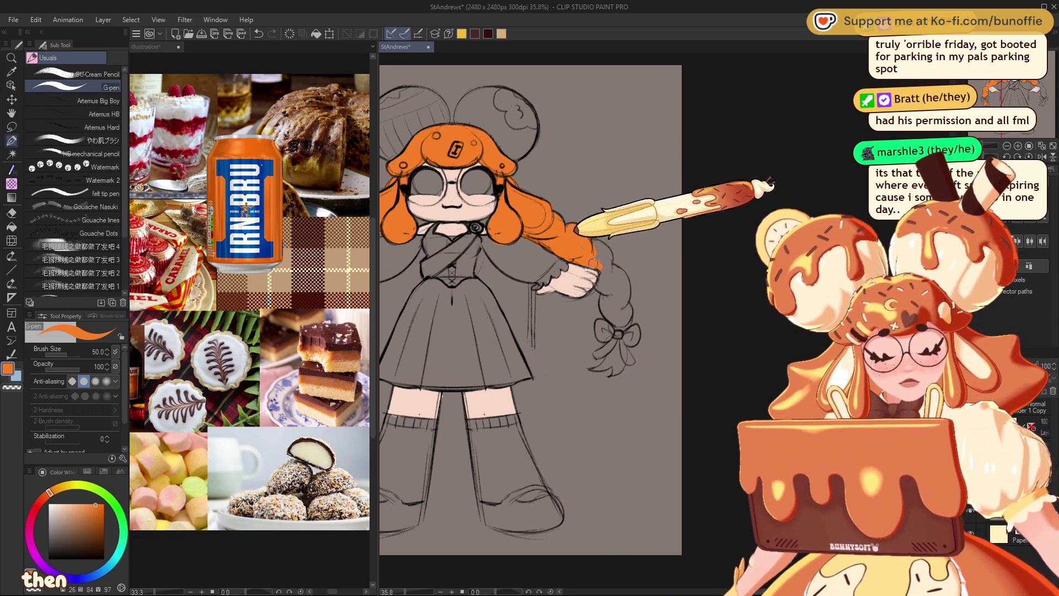
pyautogui.moveTo(600, 258)
pyautogui.mouseDown()
pyautogui.moveTo(600, 286)
pyautogui.moveTo(621, 313)
pyautogui.mouseUp()
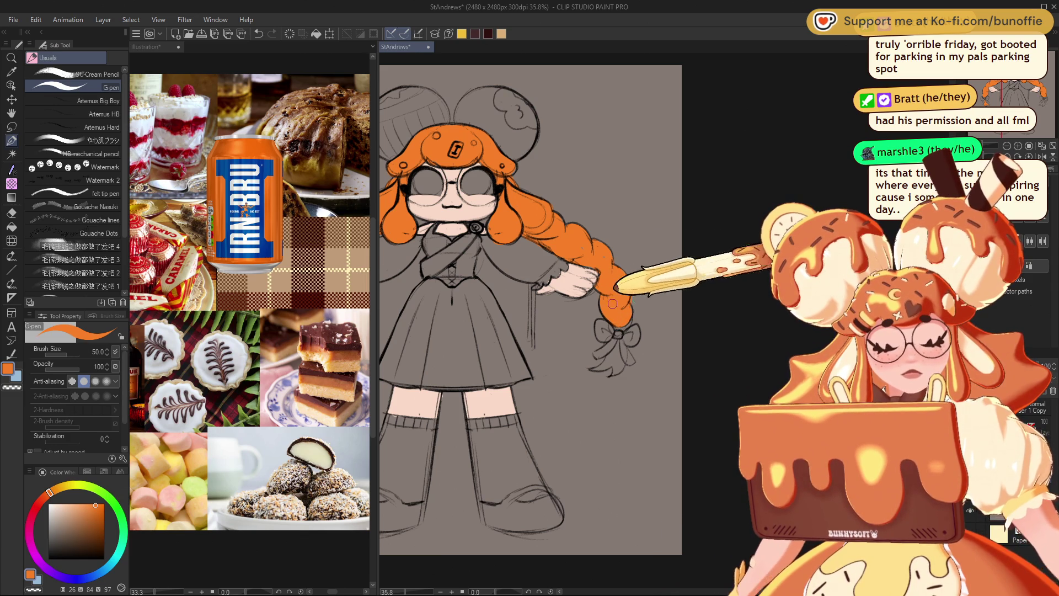
pyautogui.moveTo(620, 323)
pyautogui.mouseDown()
pyautogui.moveTo(612, 359)
pyautogui.moveTo(617, 347)
pyautogui.mouseUp()
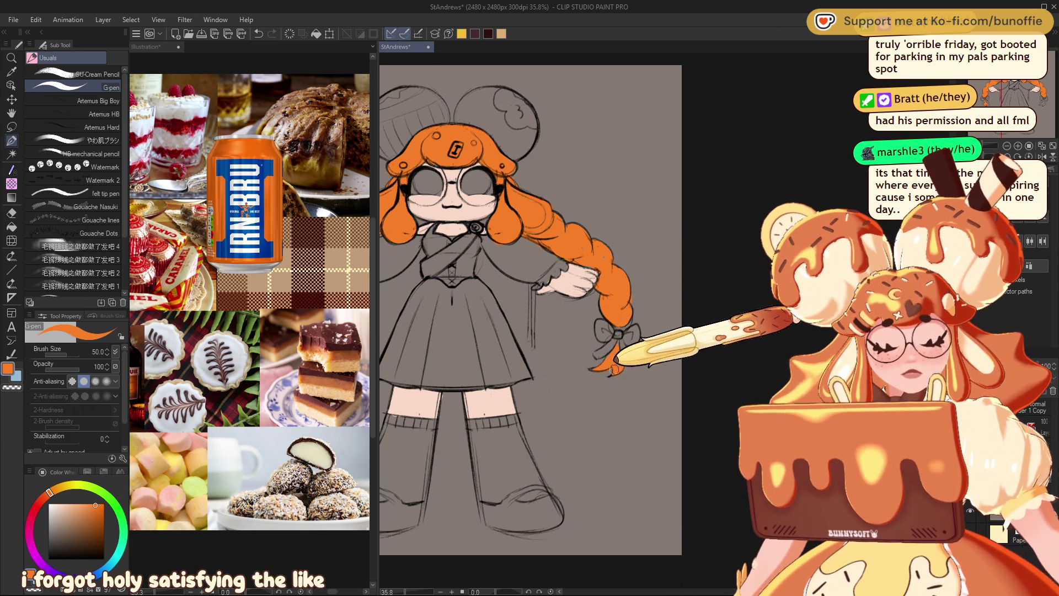
# - Reset the canvas view upright in the Navigator and choose red as the paint colour
pyautogui.click(1018, 89)
pyautogui.moveTo(1018, 88); pyautogui.dragTo(1015, 93)
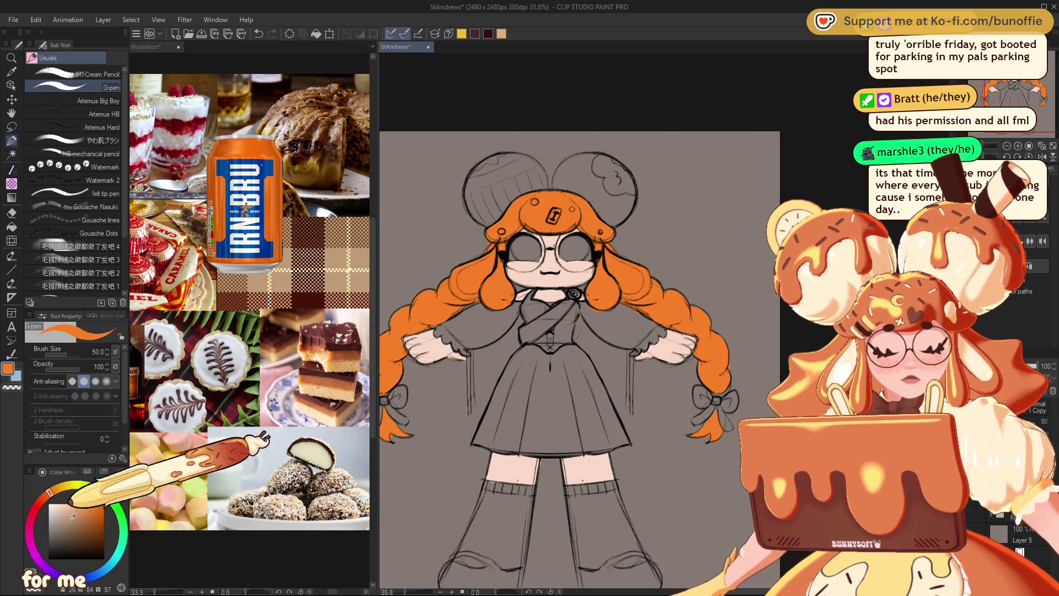
pyautogui.click(40, 507)
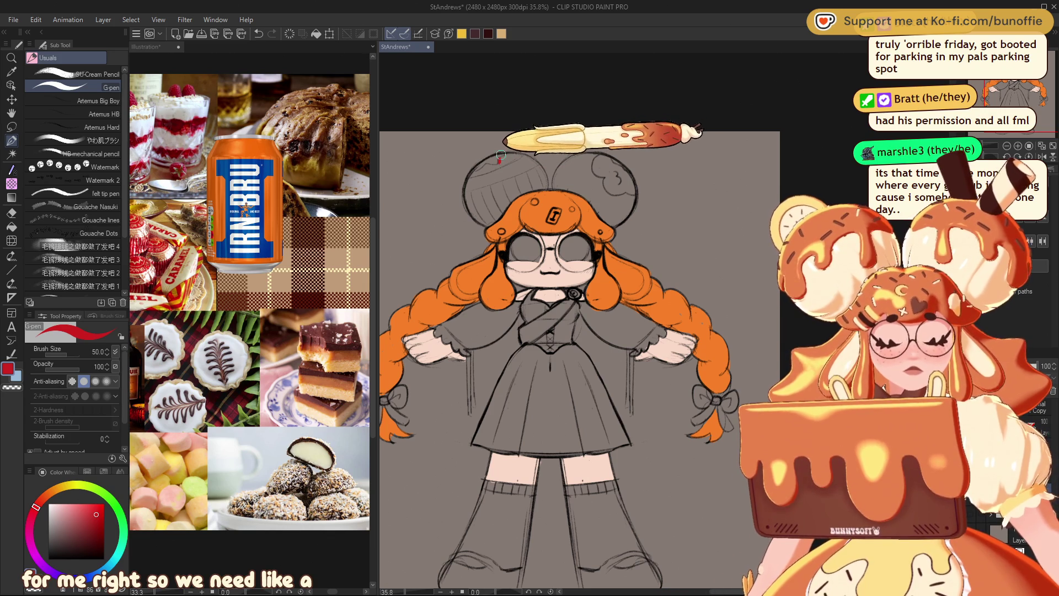
# - Stroke red stripes across the top and left edge of the left bun
pyautogui.moveTo(481, 163); pyautogui.dragTo(499, 159)
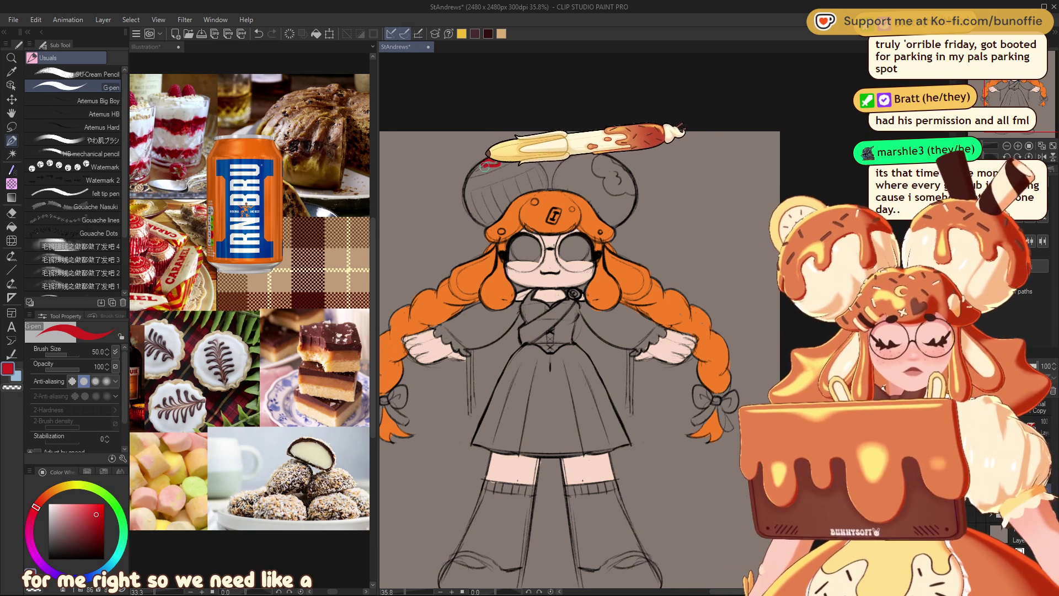
pyautogui.moveTo(474, 173); pyautogui.dragTo(519, 156)
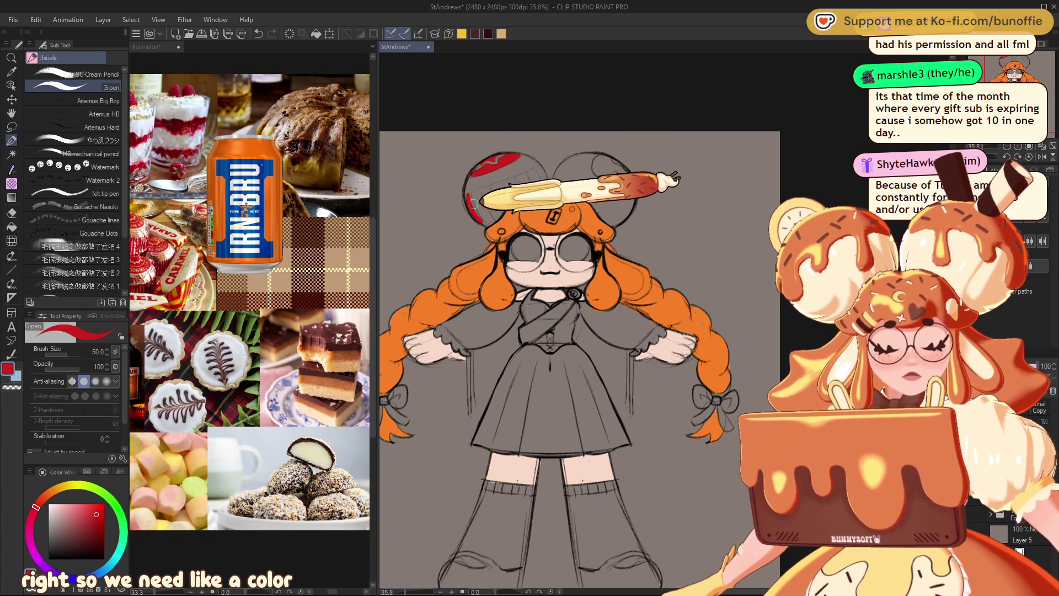
pyautogui.moveTo(467, 179)
pyautogui.mouseDown()
pyautogui.moveTo(480, 221)
pyautogui.moveTo(502, 215)
pyautogui.mouseUp()
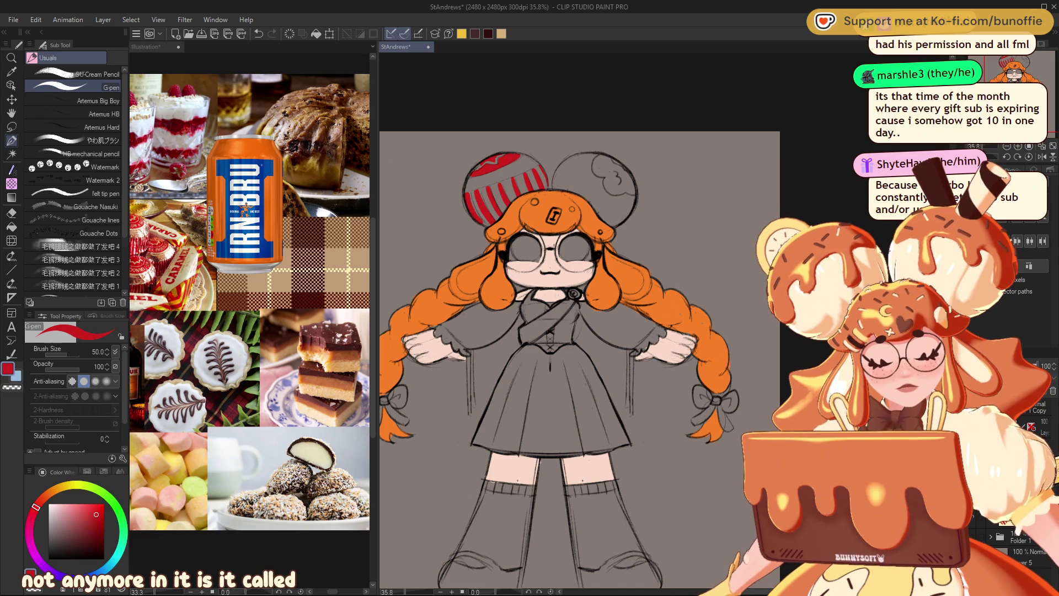
# - Switch to pale cyan and draw a highlight streak across the red bun
pyautogui.click(56, 504)
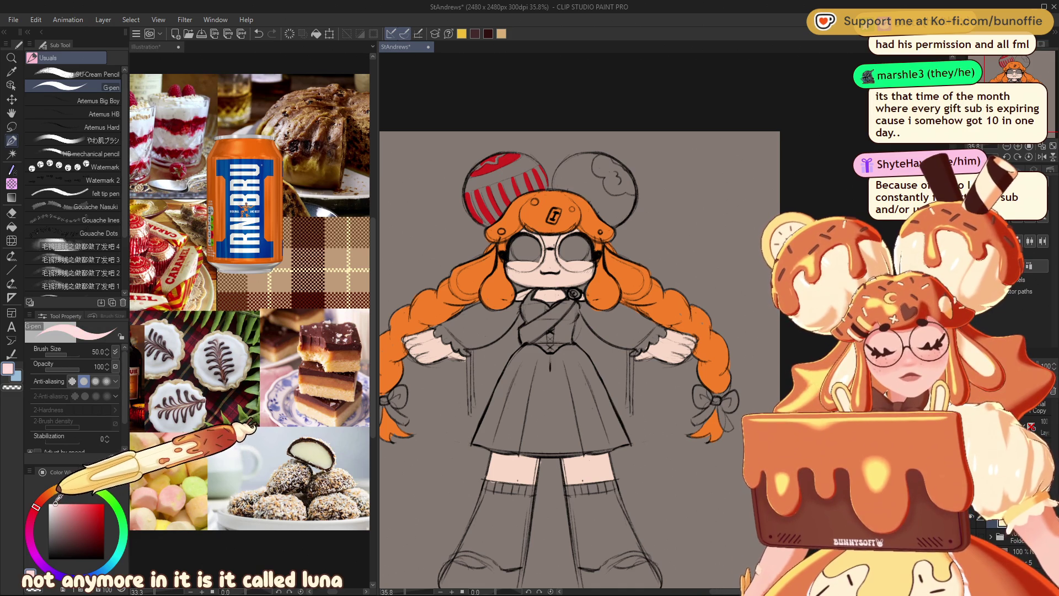
pyautogui.click(119, 550)
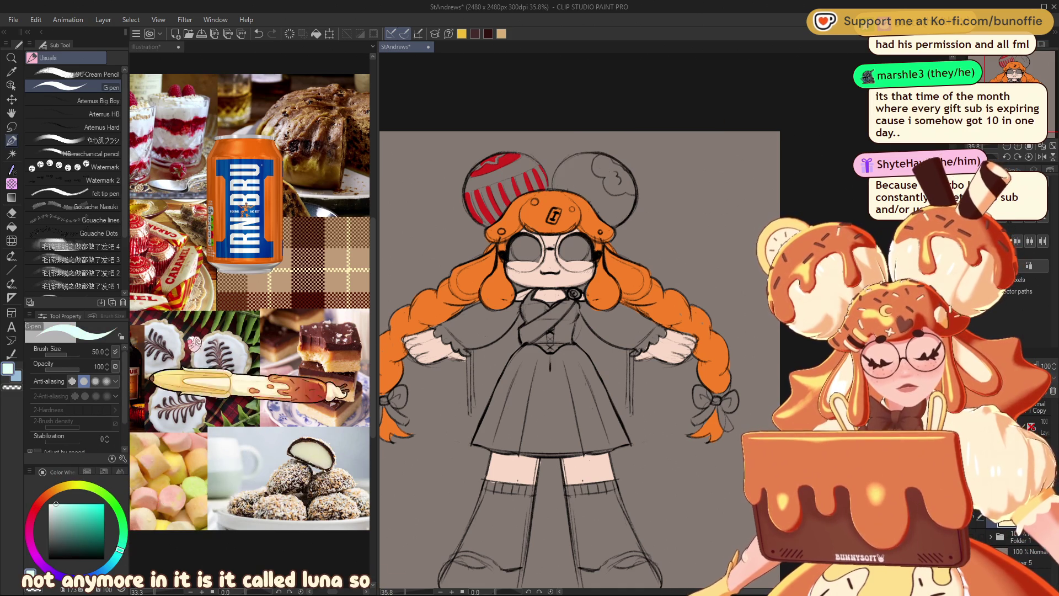
pyautogui.moveTo(476, 182); pyautogui.dragTo(514, 166)
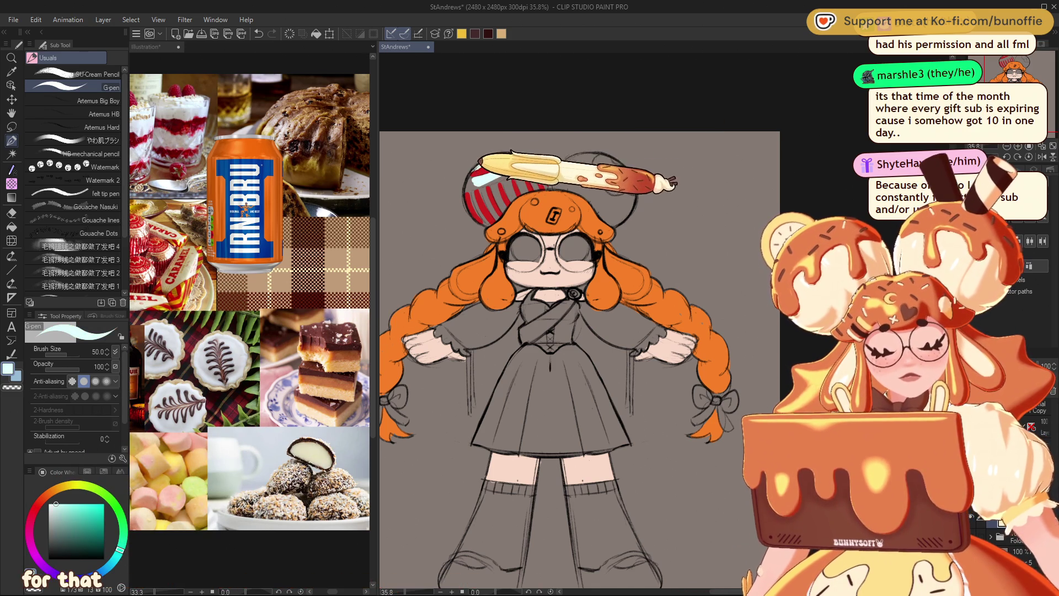
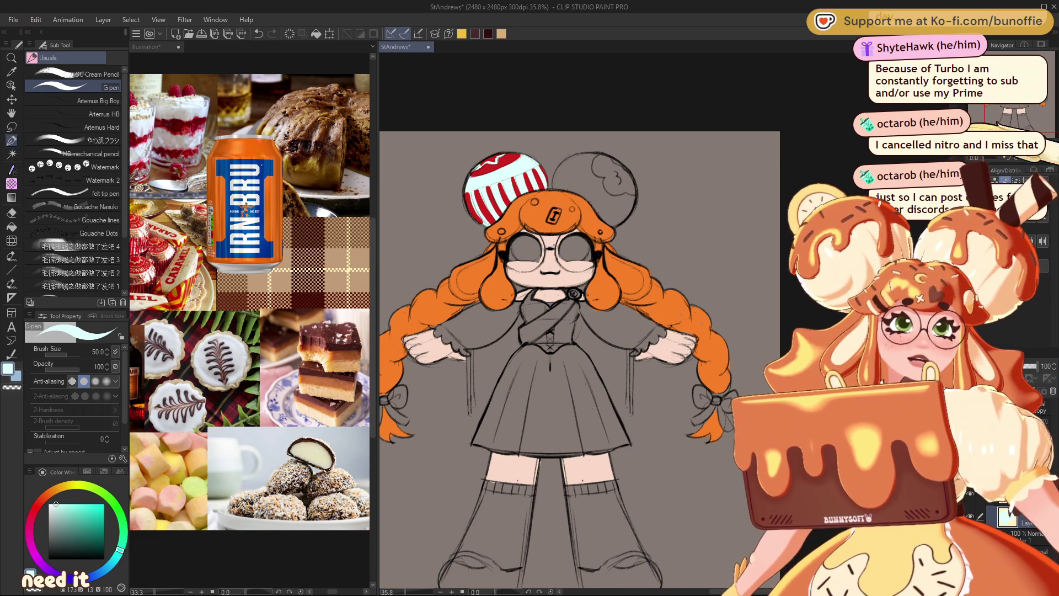
# - Pick a chocolate brown and fill the empty right hair bun with it
pyautogui.moveTo(552, 331); pyautogui.dragTo(507, 311)
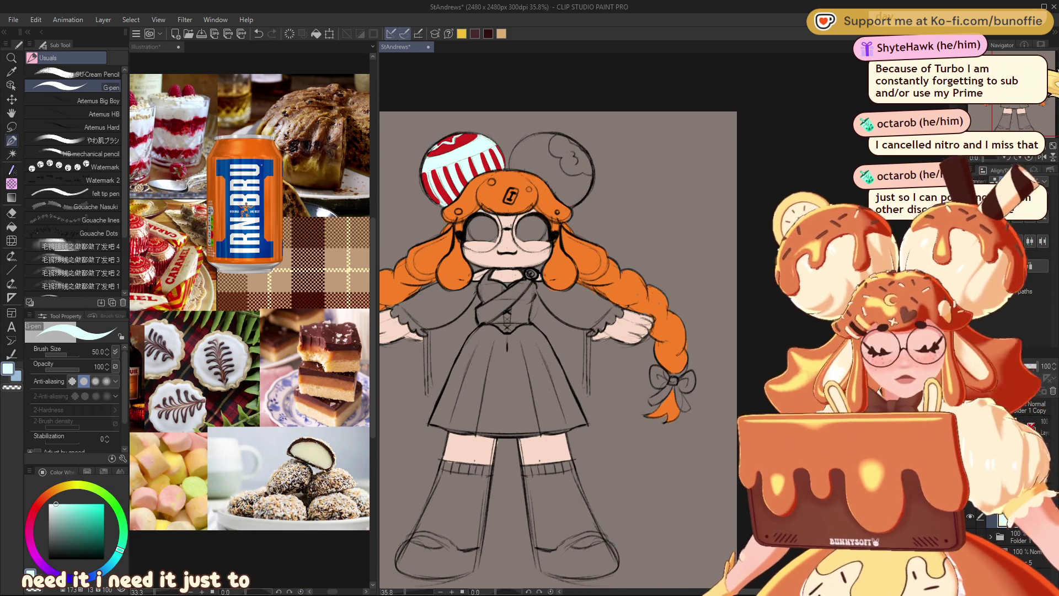
pyautogui.click(48, 493)
pyautogui.click(87, 520)
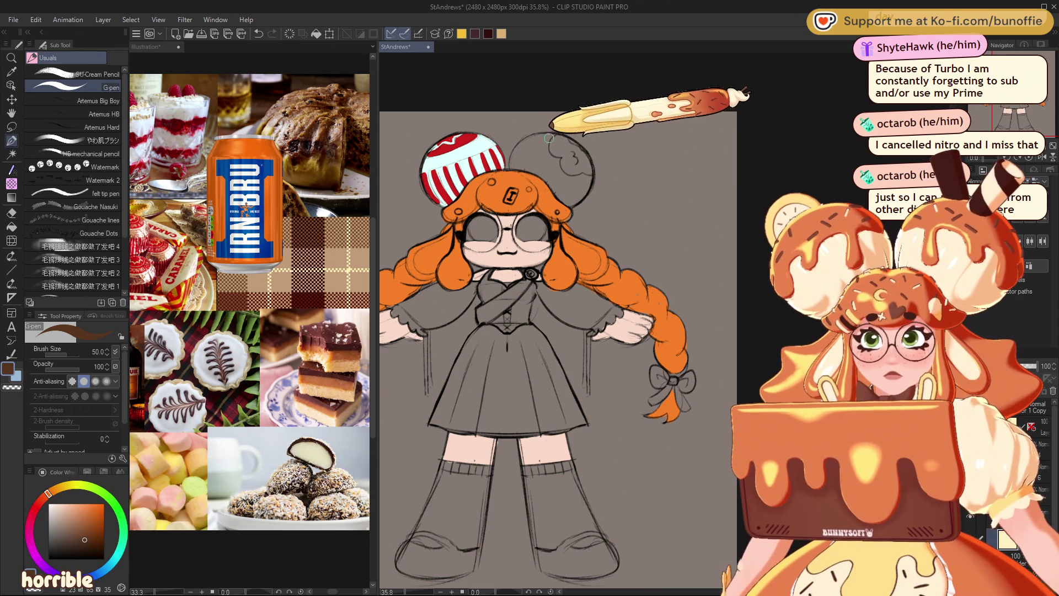
pyautogui.moveTo(544, 160)
pyautogui.mouseDown()
pyautogui.moveTo(549, 140)
pyautogui.moveTo(512, 161)
pyautogui.moveTo(544, 177)
pyautogui.moveTo(548, 158)
pyautogui.mouseUp()
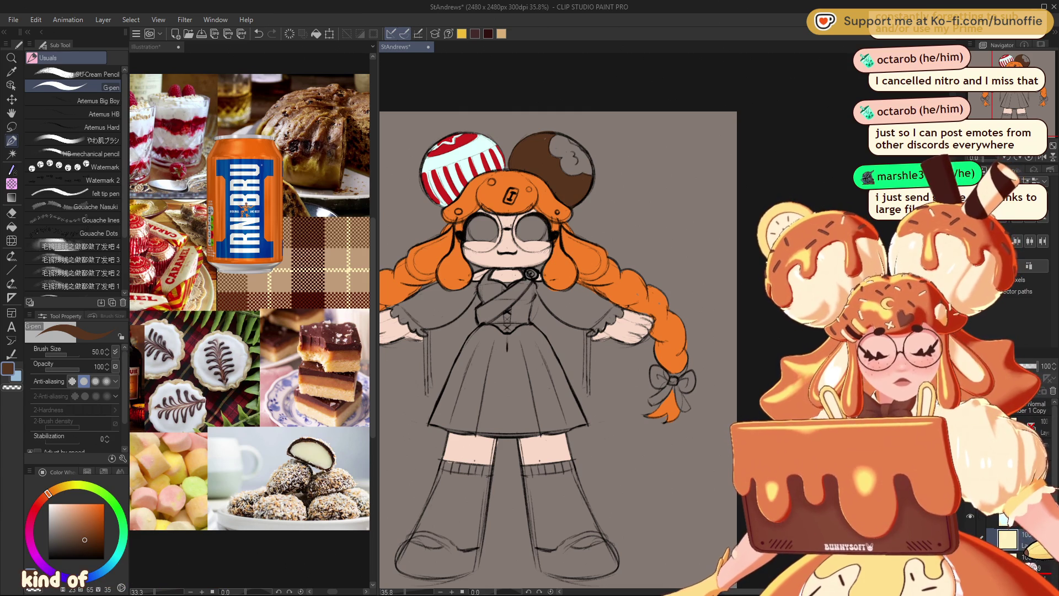
pyautogui.hscroll(2, 558, 347)
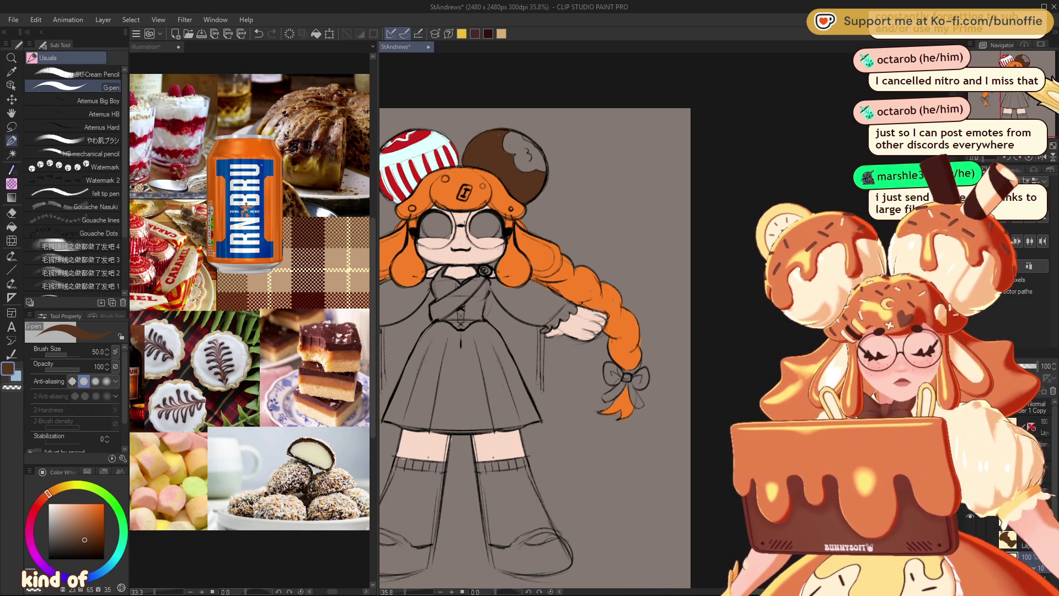
# - Choose a warm pale cream on the colour wheel
pyautogui.click(56, 503)
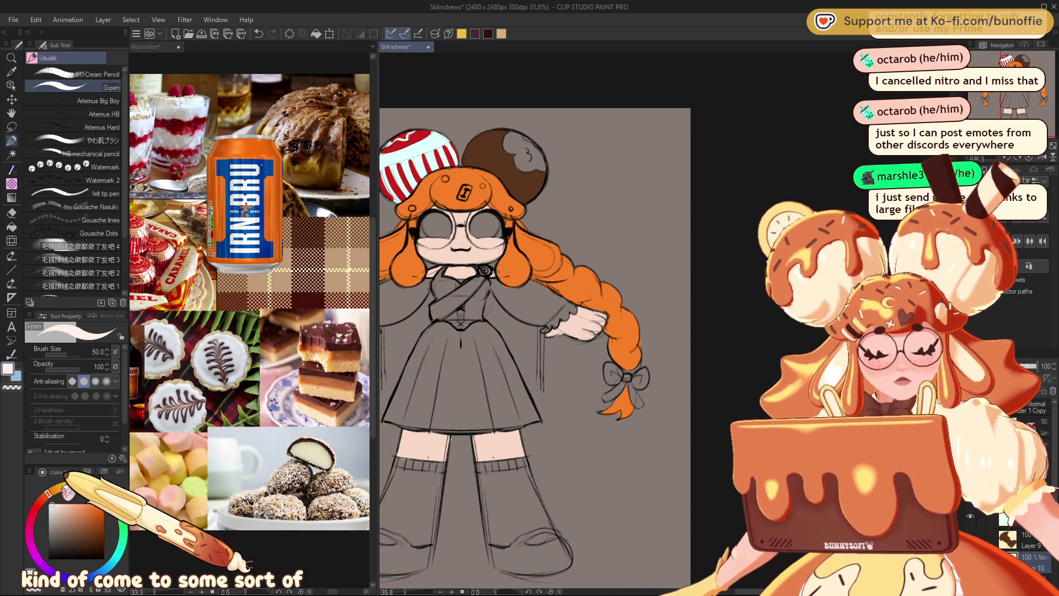
pyautogui.moveTo(50, 491); pyautogui.dragTo(69, 484)
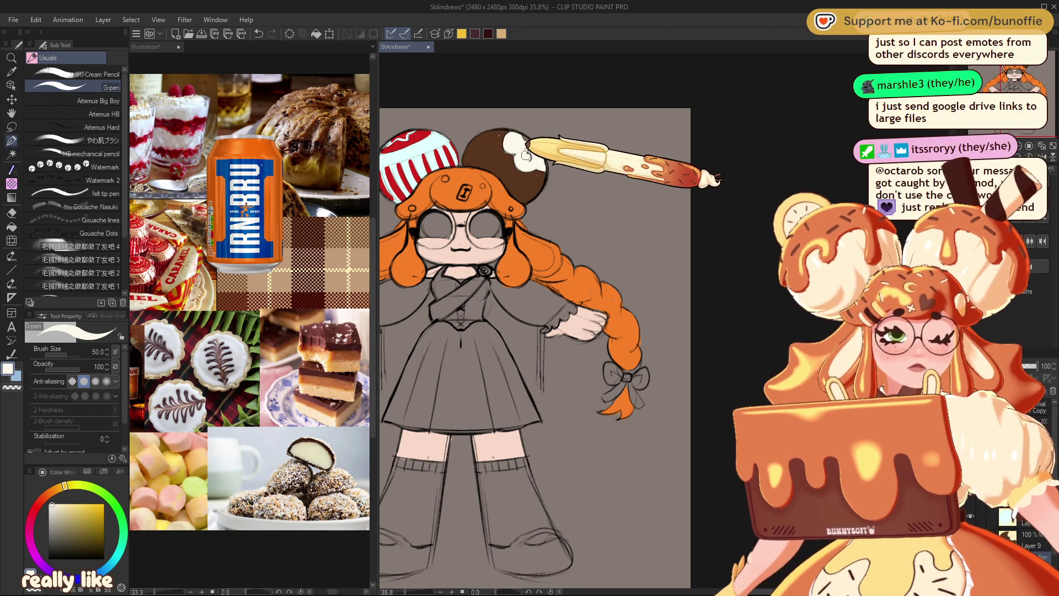
pyautogui.moveTo(526, 156); pyautogui.dragTo(609, 130)
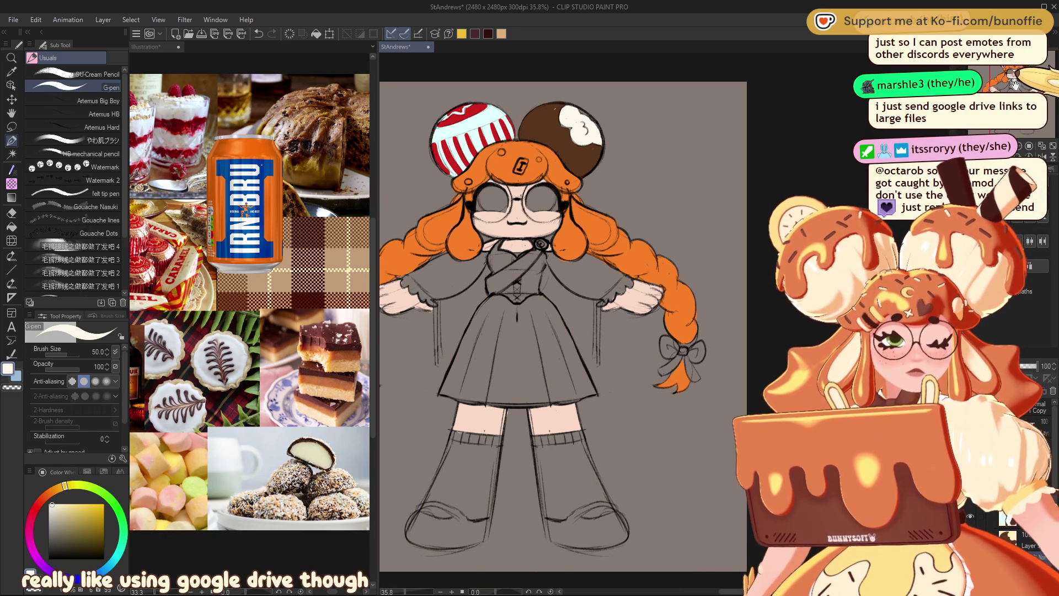
pyautogui.moveTo(1012, 84); pyautogui.dragTo(1025, 65)
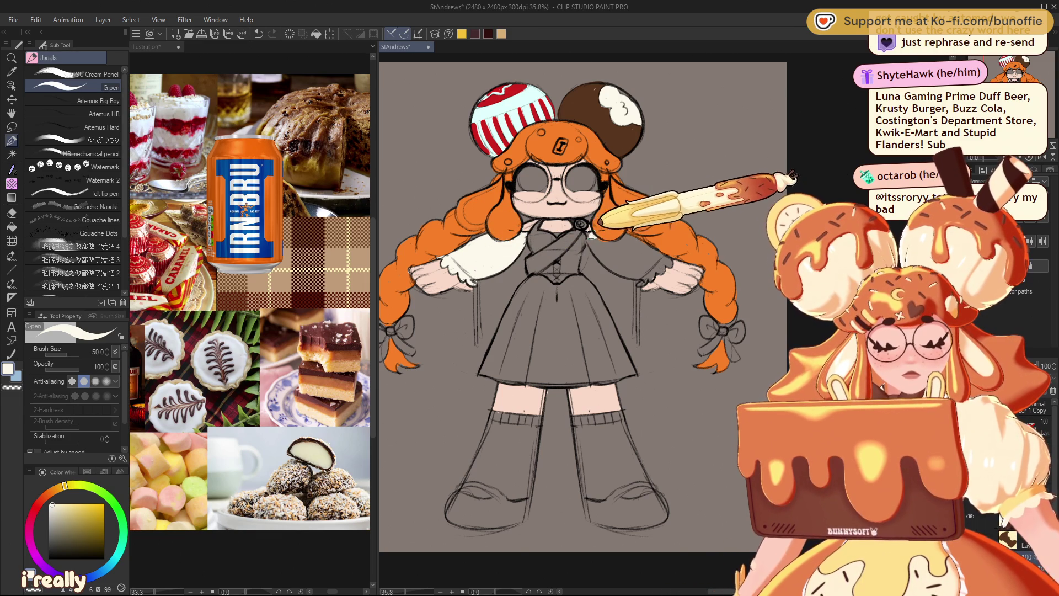
# - Paint the right sleeve and both hanging sleeve ties cream
pyautogui.moveTo(609, 250); pyautogui.dragTo(654, 249)
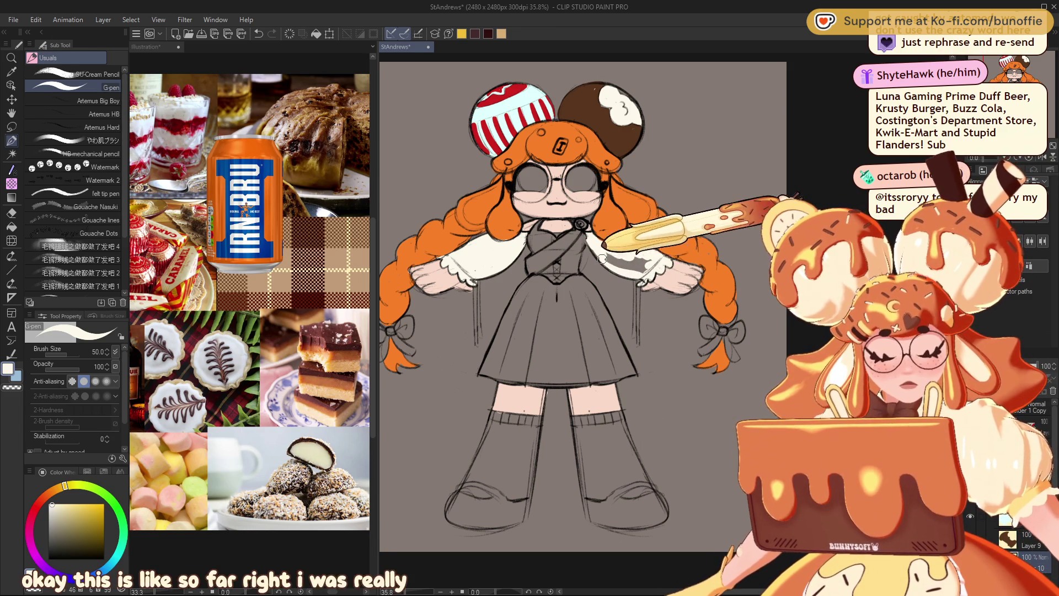
pyautogui.moveTo(603, 259); pyautogui.dragTo(650, 263)
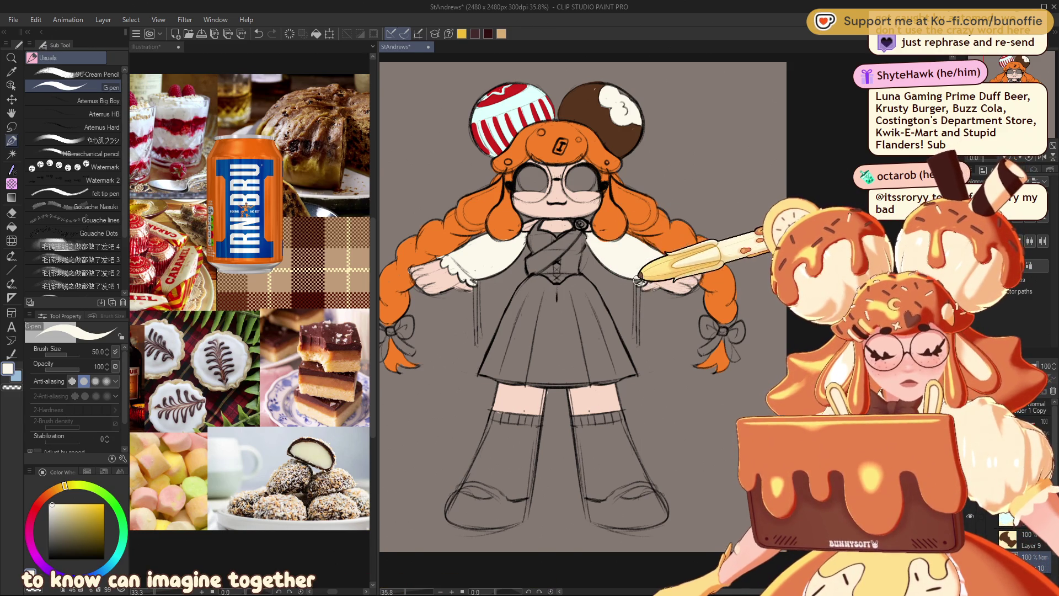
pyautogui.moveTo(636, 284); pyautogui.dragTo(640, 342)
pyautogui.moveTo(476, 284); pyautogui.dragTo(477, 337)
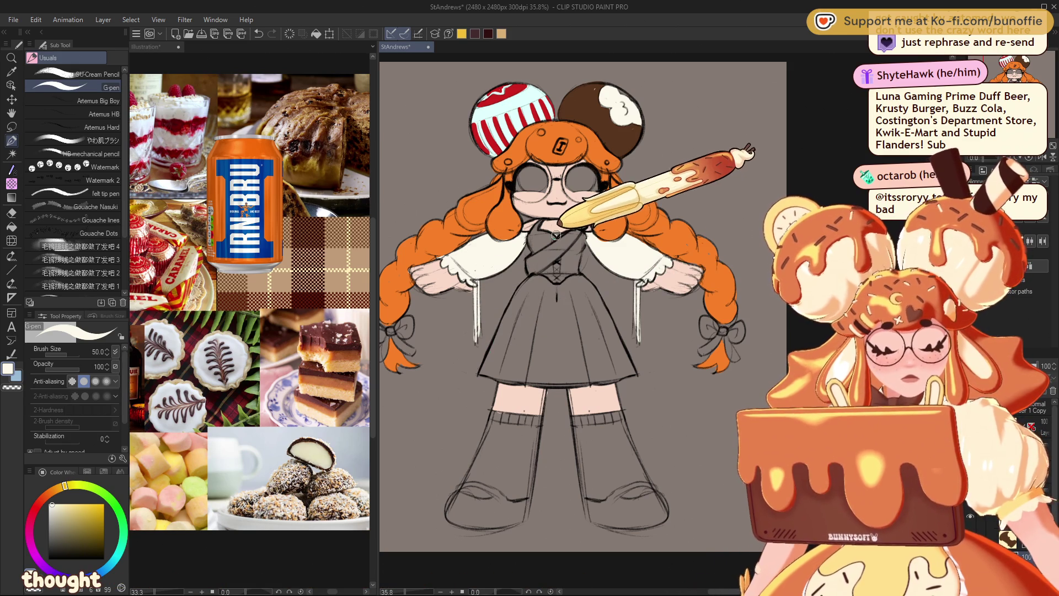
pyautogui.moveTo(589, 220); pyautogui.dragTo(515, 413)
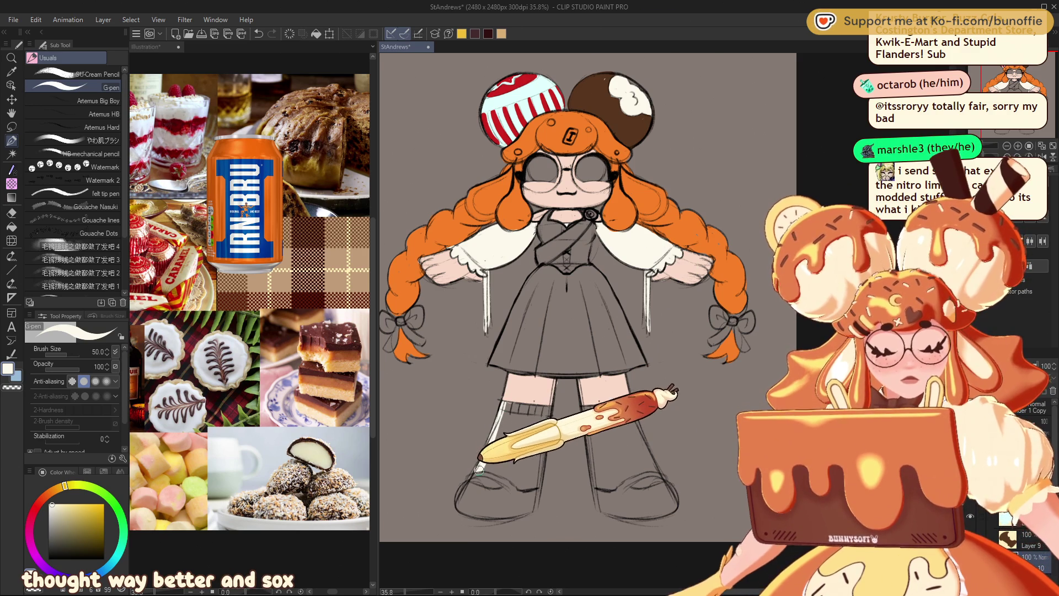
# - Extend the cream fill on both socks down to the shoe tops
pyautogui.moveTo(479, 470)
pyautogui.mouseDown()
pyautogui.moveTo(519, 486)
pyautogui.moveTo(546, 413)
pyautogui.mouseUp()
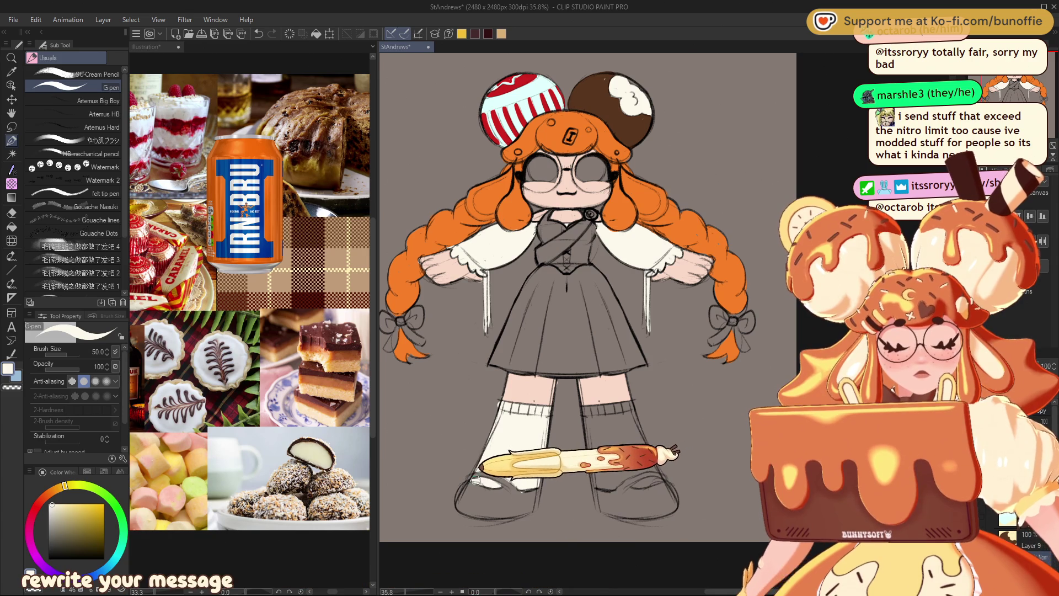
pyautogui.moveTo(589, 430)
pyautogui.mouseDown()
pyautogui.moveTo(587, 410)
pyautogui.moveTo(635, 421)
pyautogui.mouseUp()
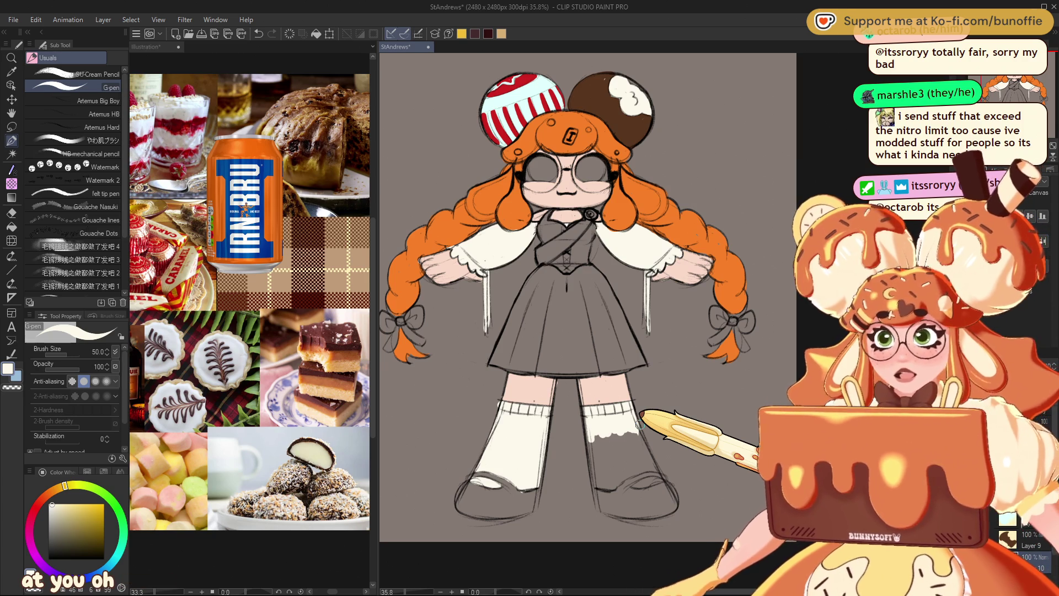
pyautogui.moveTo(640, 424); pyautogui.dragTo(432, 319)
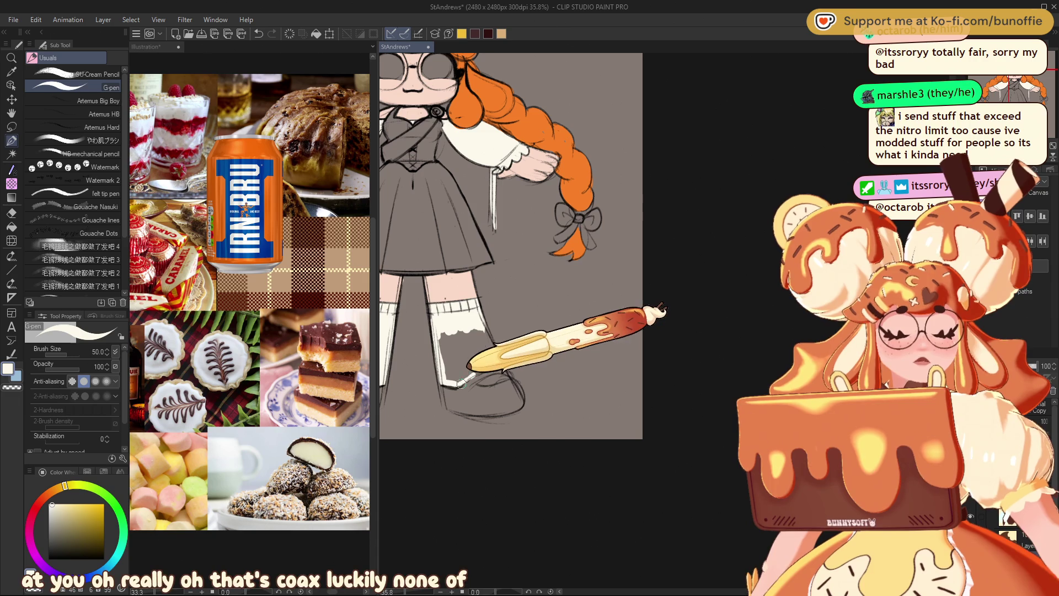
pyautogui.moveTo(462, 381); pyautogui.dragTo(481, 372)
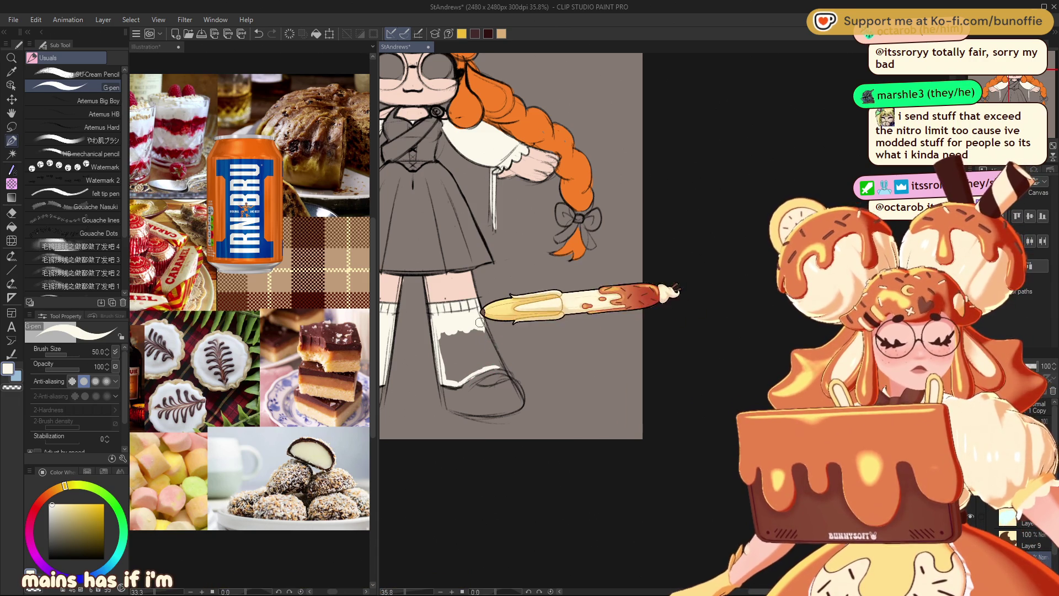
pyautogui.moveTo(486, 333)
pyautogui.mouseDown()
pyautogui.moveTo(495, 355)
pyautogui.moveTo(470, 346)
pyautogui.moveTo(452, 367)
pyautogui.mouseUp()
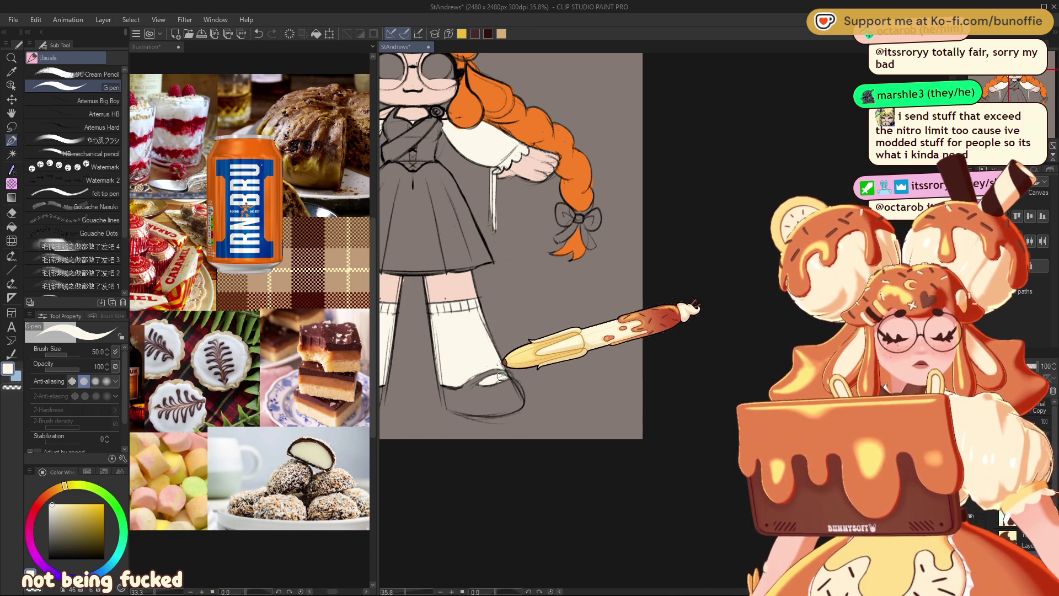
pyautogui.moveTo(507, 358); pyautogui.dragTo(672, 466)
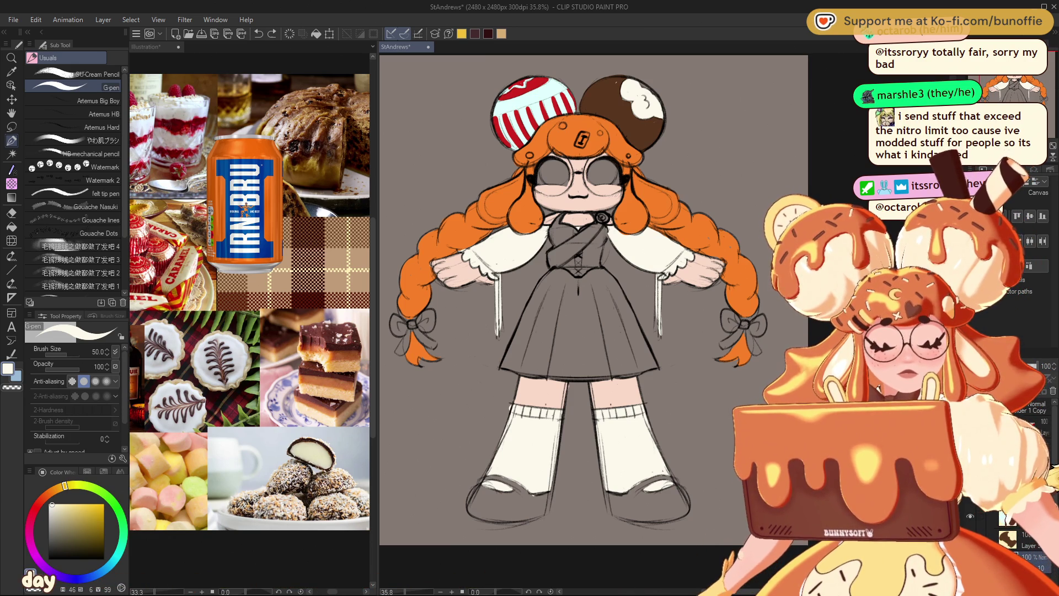
# - Paint a red diagonal sash, outline the skirt and waistband red, and fill the skirt
pyautogui.keyDown('alt'); pyautogui.click(544, 118); pyautogui.keyUp('alt')
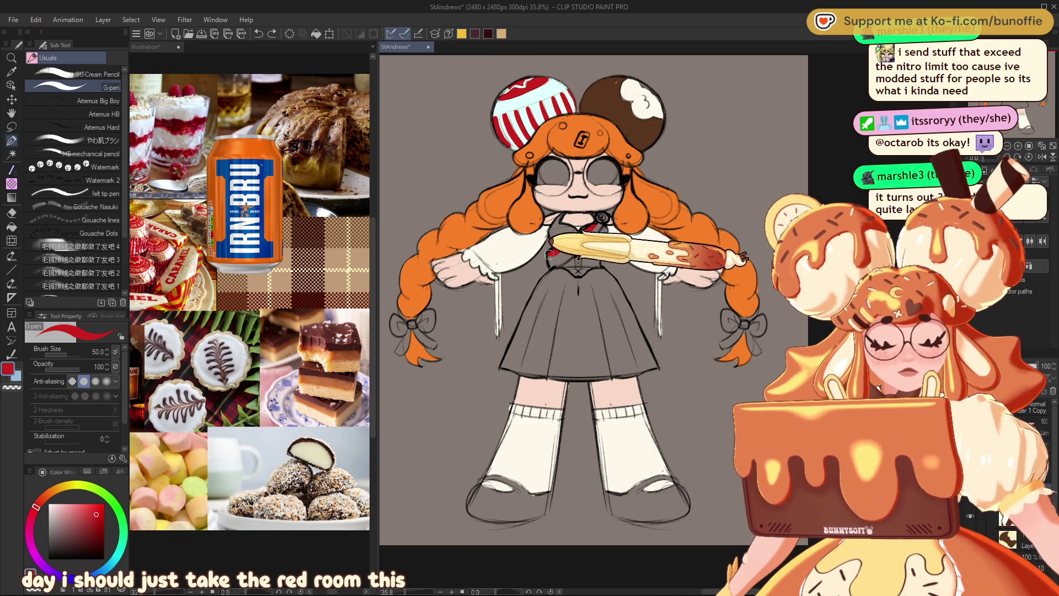
pyautogui.moveTo(550, 255); pyautogui.dragTo(595, 231)
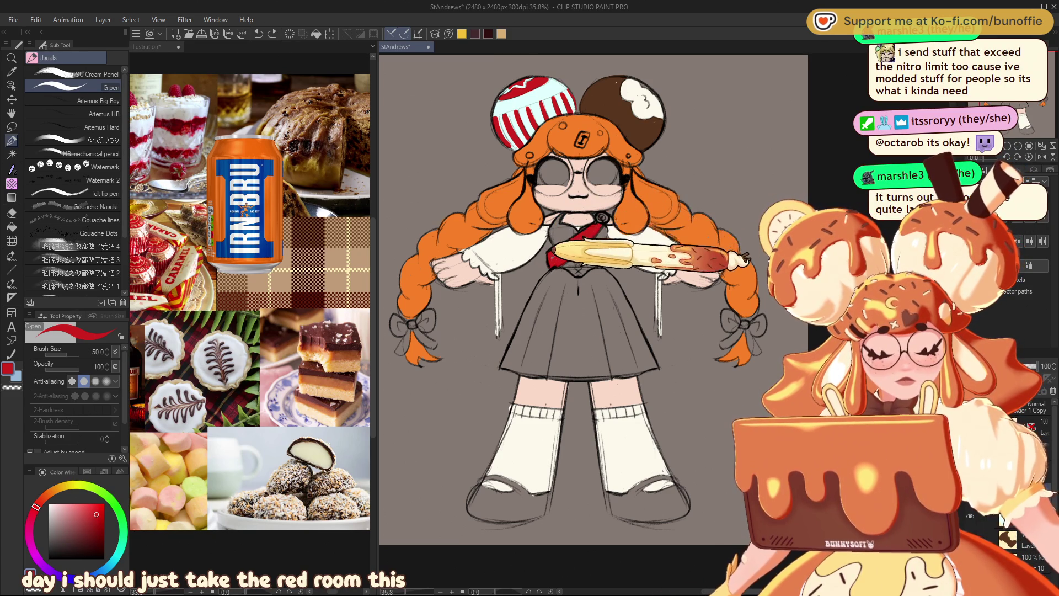
pyautogui.moveTo(561, 271)
pyautogui.mouseDown()
pyautogui.moveTo(582, 284)
pyautogui.moveTo(558, 272)
pyautogui.moveTo(546, 283)
pyautogui.moveTo(505, 365)
pyautogui.moveTo(569, 379)
pyautogui.moveTo(653, 366)
pyautogui.mouseUp()
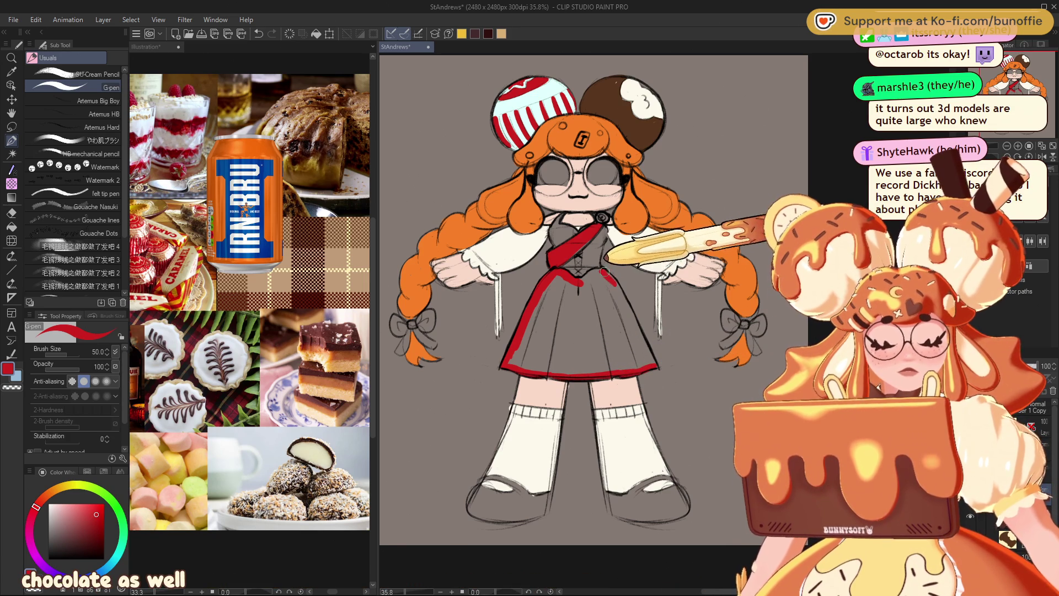
pyautogui.moveTo(603, 270); pyautogui.dragTo(651, 365)
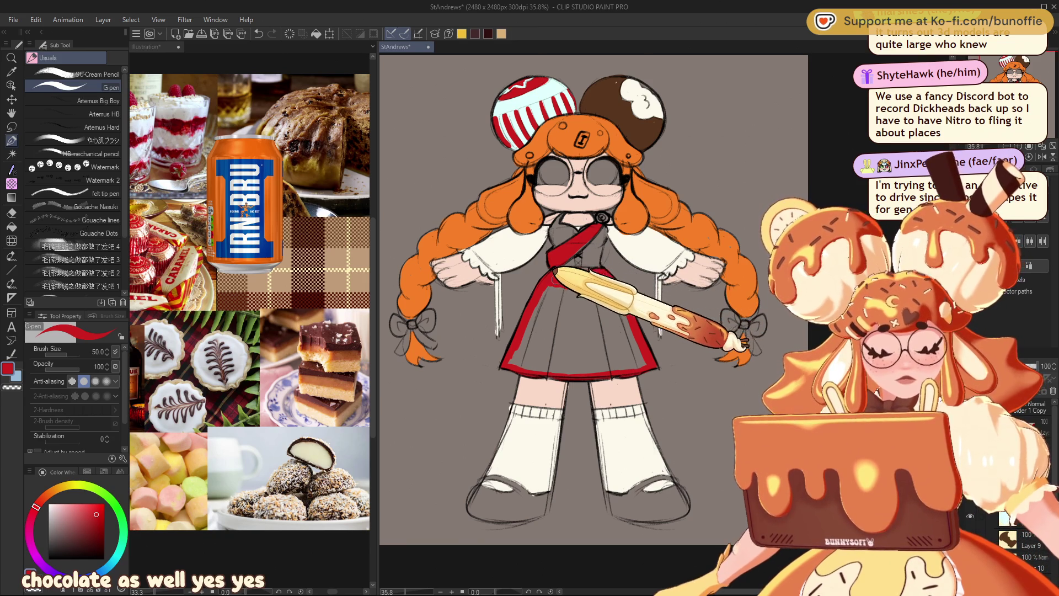
pyautogui.moveTo(554, 274); pyautogui.dragTo(556, 314)
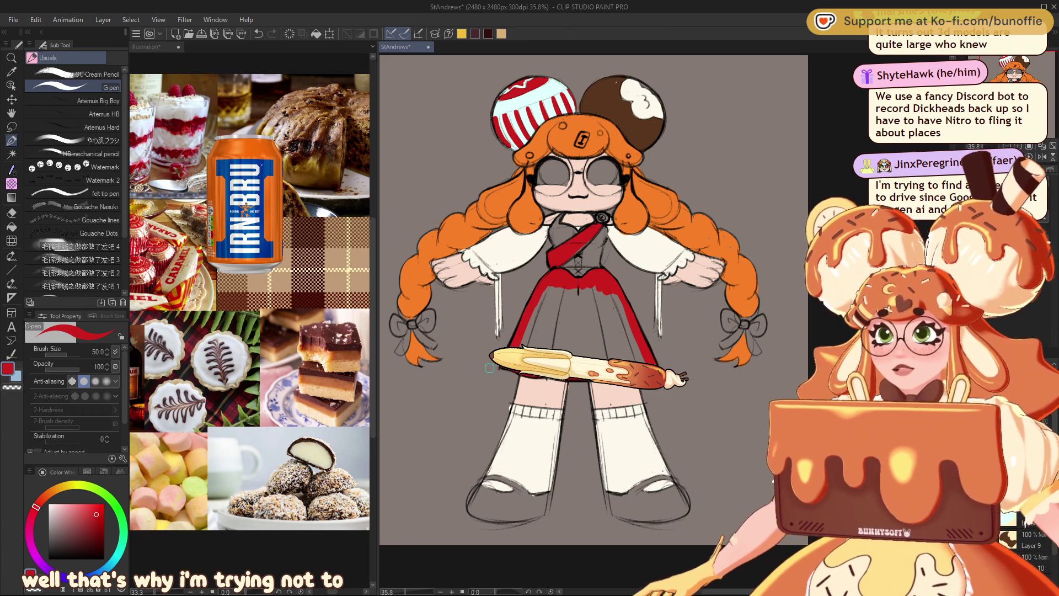
pyautogui.press('g')
pyautogui.click(572, 330)
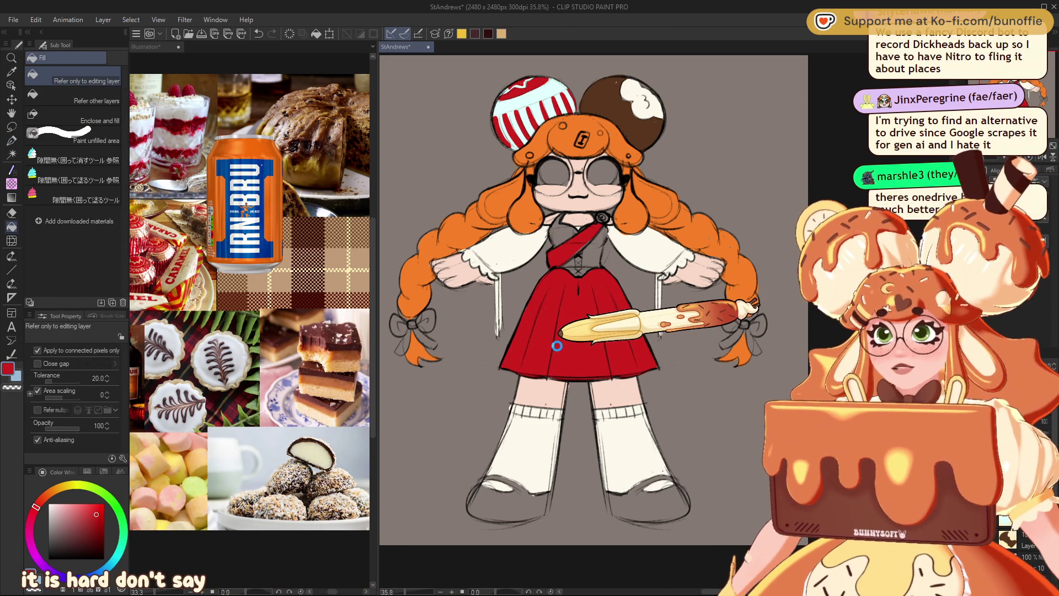
# - Switch back to the G-pen with light orange as the drawing colour
pyautogui.press('p')
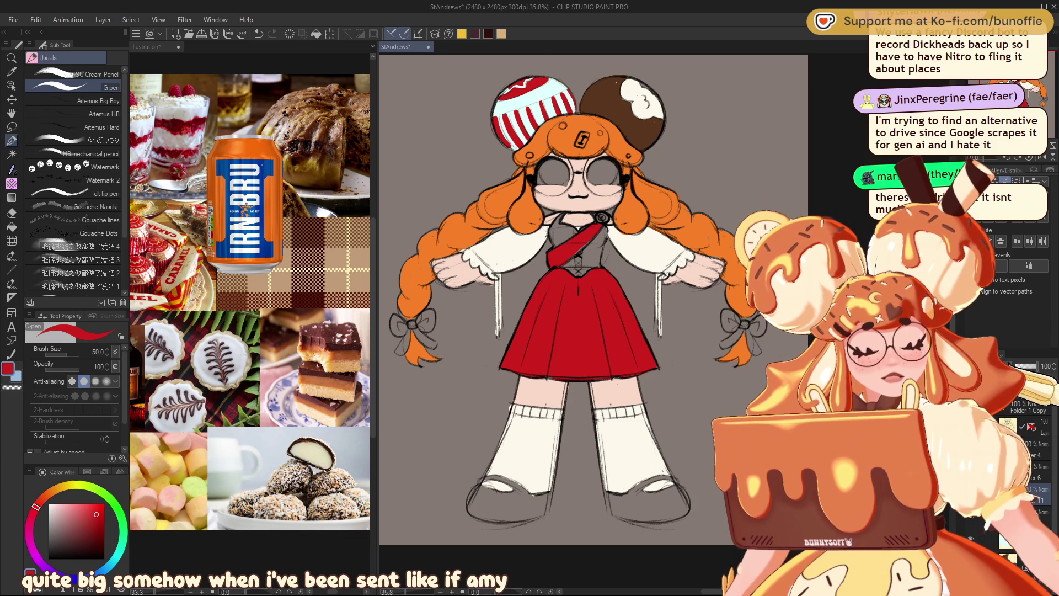
pyautogui.click(58, 488)
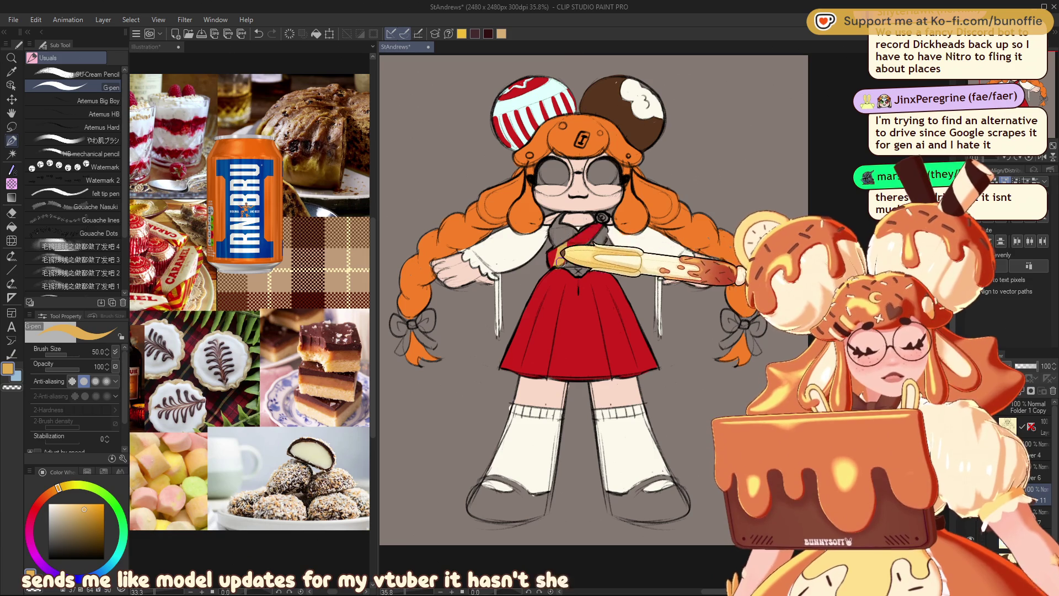
# - Draw light orange and yellow diagonal stripes along the sash and across the red skirt
pyautogui.moveTo(561, 266); pyautogui.dragTo(590, 240)
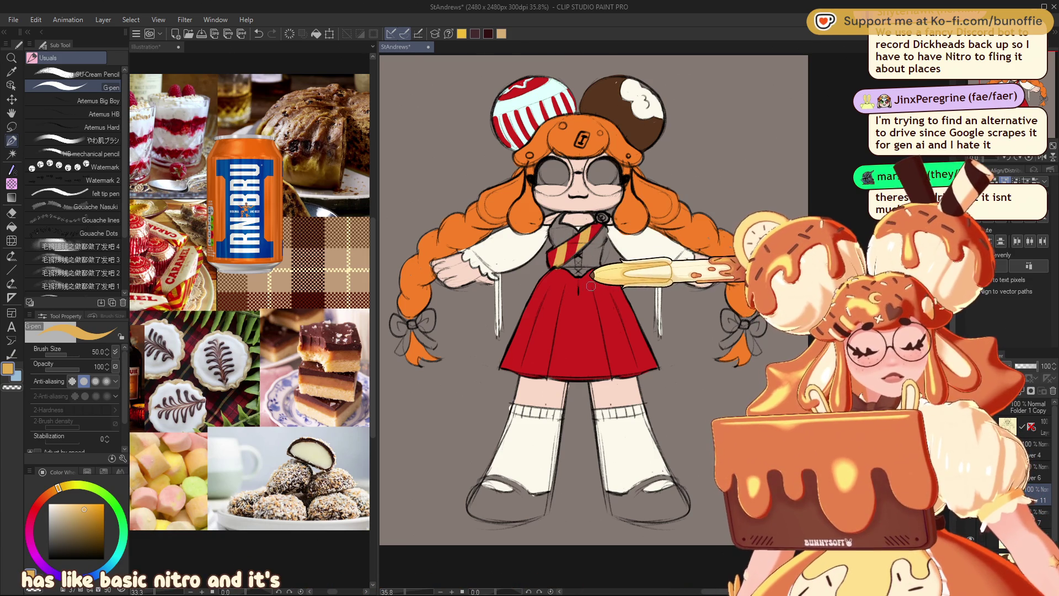
pyautogui.moveTo(573, 271); pyautogui.dragTo(527, 305)
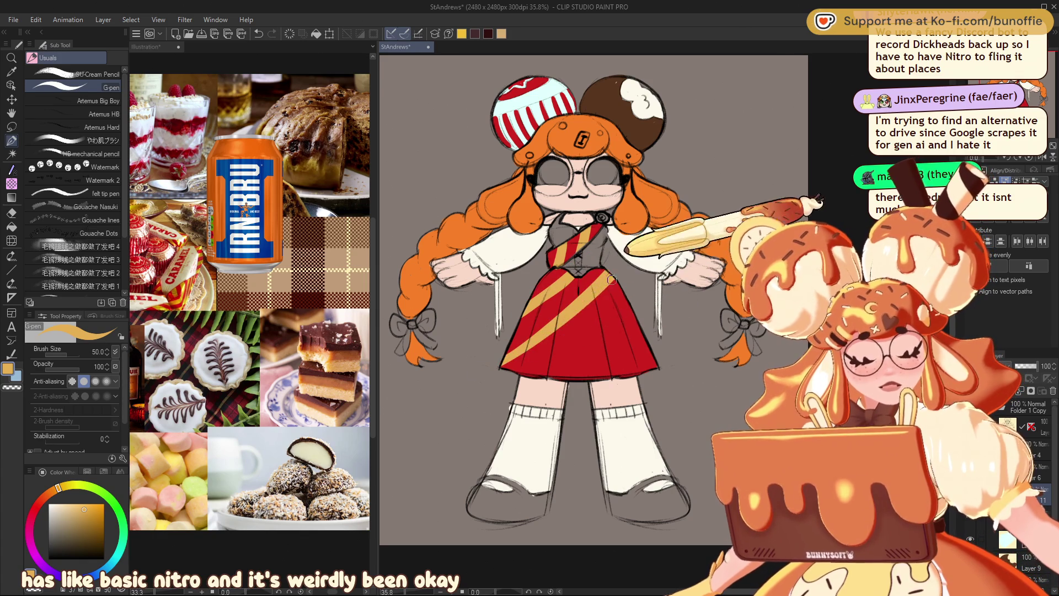
pyautogui.moveTo(529, 306); pyautogui.dragTo(503, 367)
pyautogui.moveTo(627, 293); pyautogui.dragTo(605, 327)
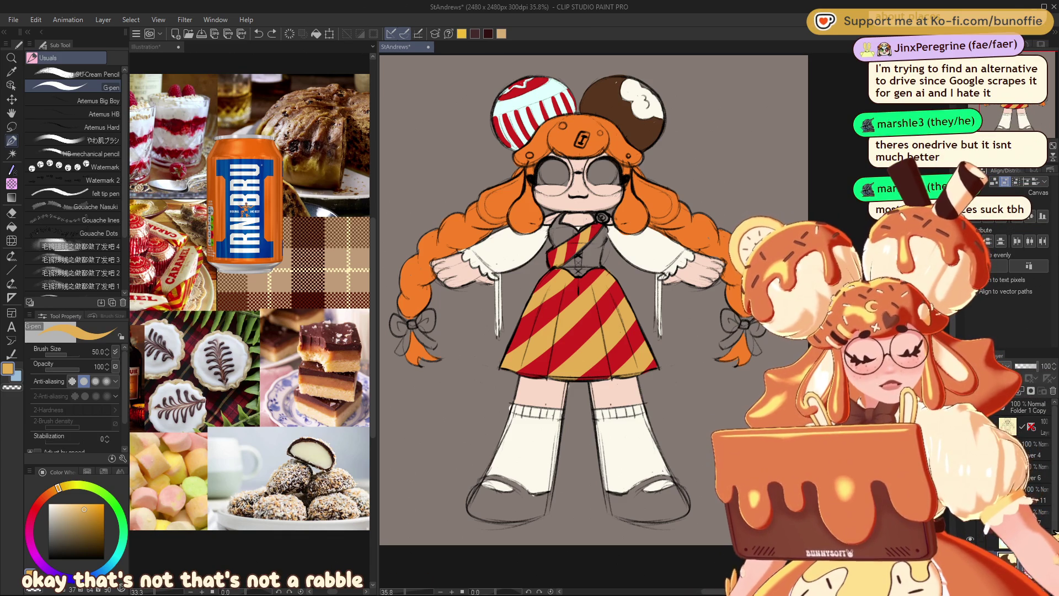
pyautogui.keyDown('alt'); pyautogui.click(618, 94); pyautogui.keyUp('alt')
# - Fill the left shoe dark brown, undoing and repainting one misplaced stroke
pyautogui.moveTo(524, 490)
pyautogui.mouseDown()
pyautogui.moveTo(517, 449)
pyautogui.moveTo(481, 440)
pyautogui.mouseUp()
pyautogui.hotkey('ctrl', 'z')
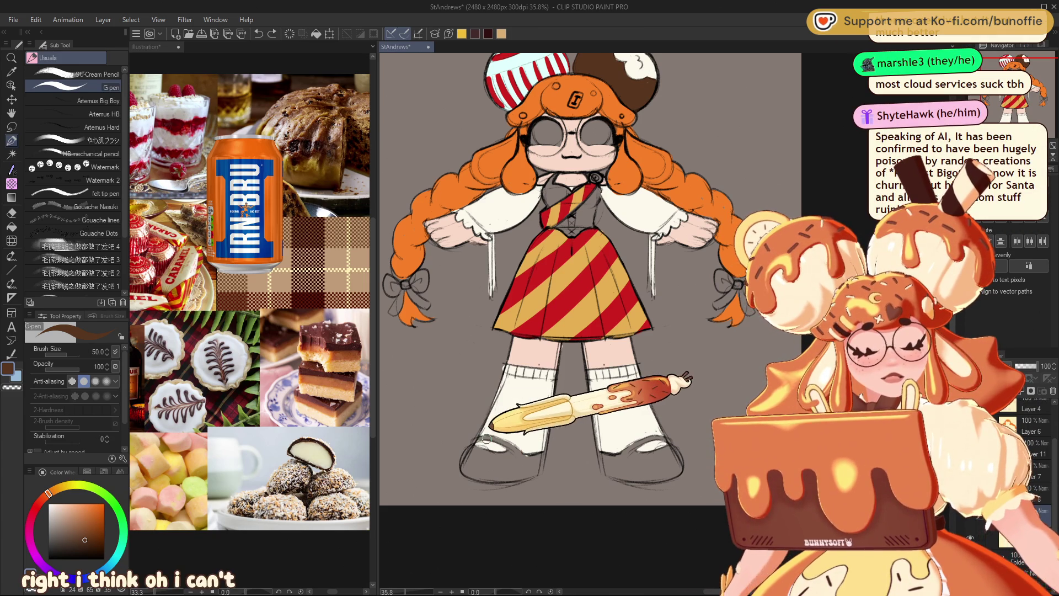
pyautogui.moveTo(478, 439); pyautogui.dragTo(513, 453)
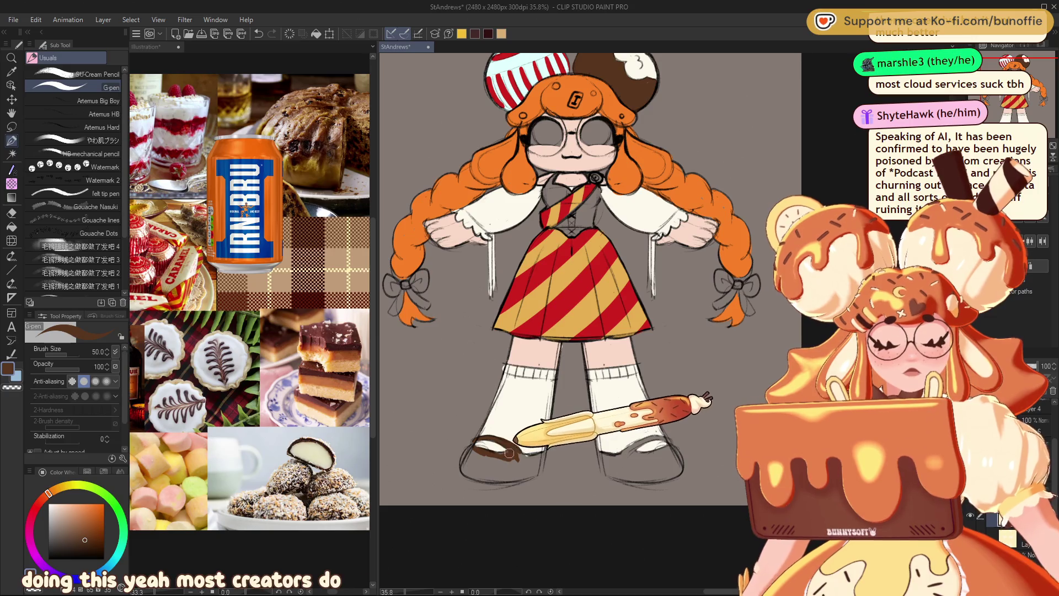
pyautogui.moveTo(503, 478)
pyautogui.mouseDown()
pyautogui.moveTo(464, 465)
pyautogui.moveTo(539, 455)
pyautogui.moveTo(527, 469)
pyautogui.mouseUp()
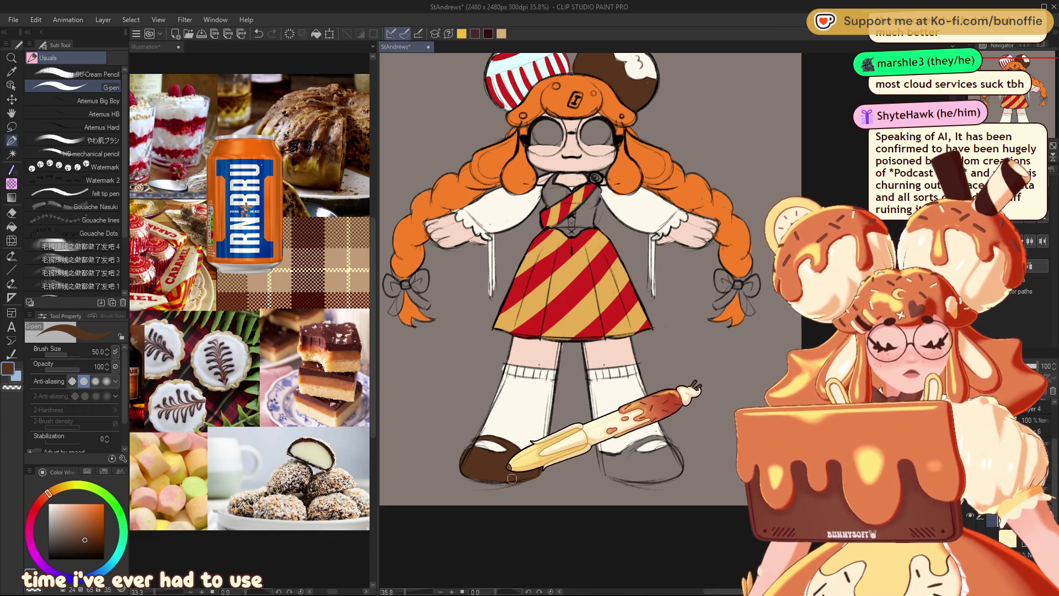
pyautogui.moveTo(485, 479); pyautogui.dragTo(535, 457)
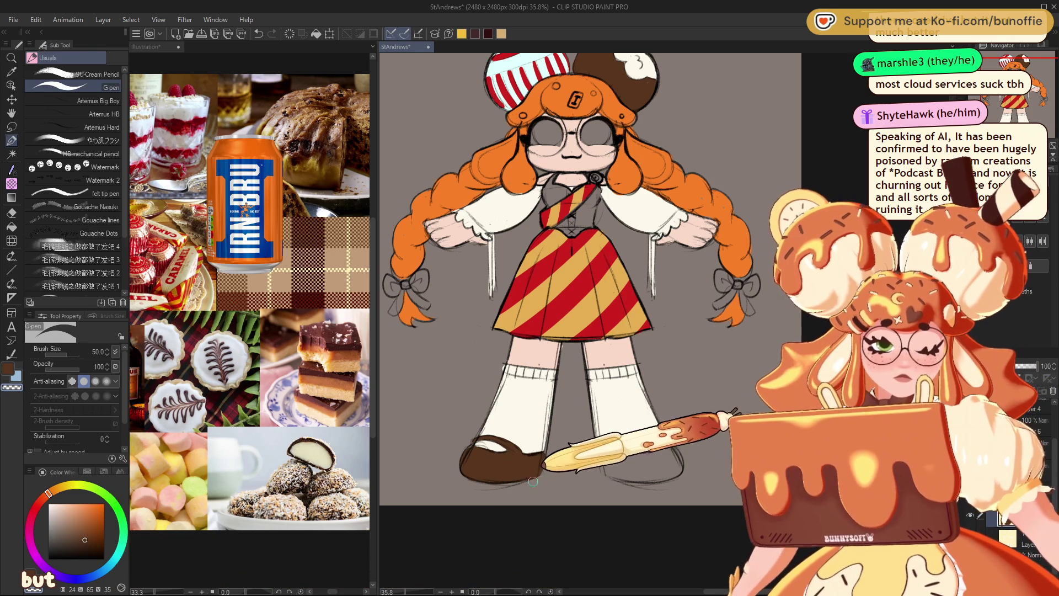
pyautogui.moveTo(1009, 100); pyautogui.dragTo(1033, 110)
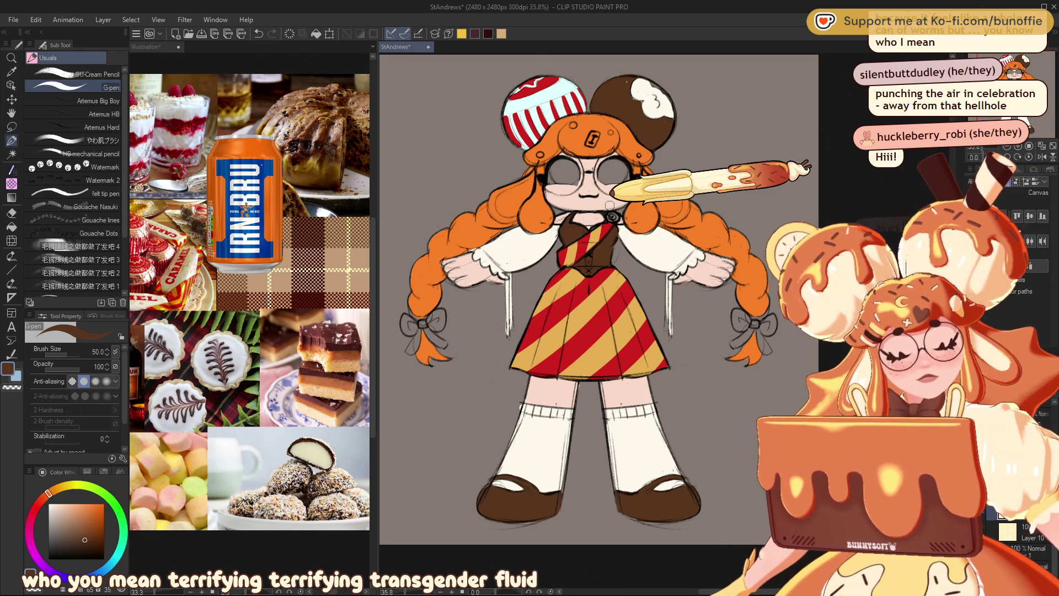
# - Eyedrop a blue from the reference collage and begin painting the left braid bow
pyautogui.moveTo(609, 206); pyautogui.dragTo(646, 200)
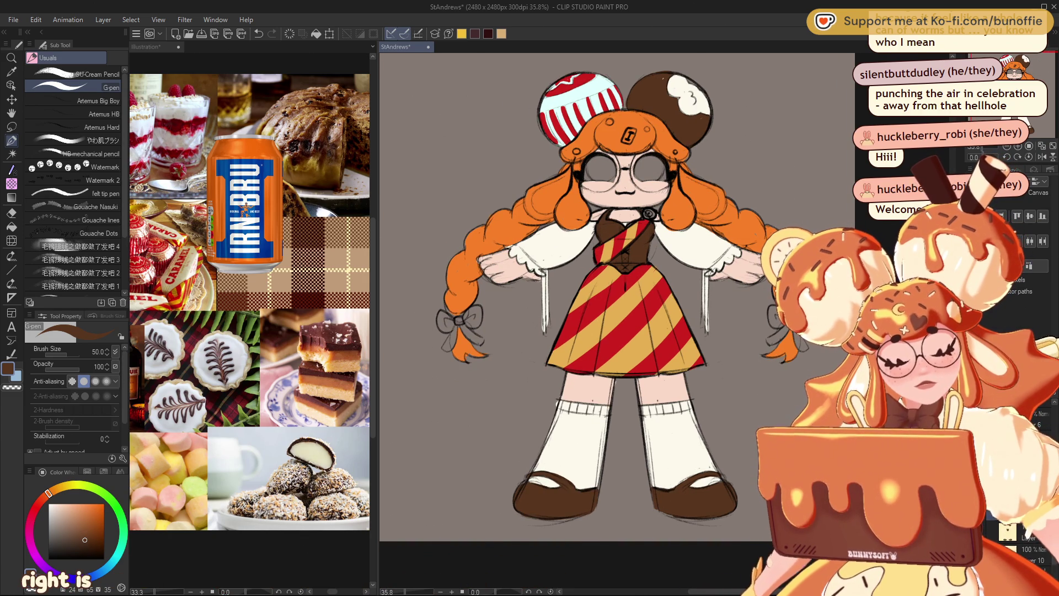
pyautogui.keyDown('alt'); pyautogui.click(270, 161); pyautogui.keyUp('alt')
pyautogui.moveTo(270, 160)
pyautogui.mouseDown()
pyautogui.moveTo(443, 315)
pyautogui.moveTo(453, 341)
pyautogui.moveTo(477, 315)
pyautogui.moveTo(470, 337)
pyautogui.moveTo(483, 295)
pyautogui.moveTo(693, 306)
pyautogui.moveTo(705, 317)
pyautogui.mouseUp()
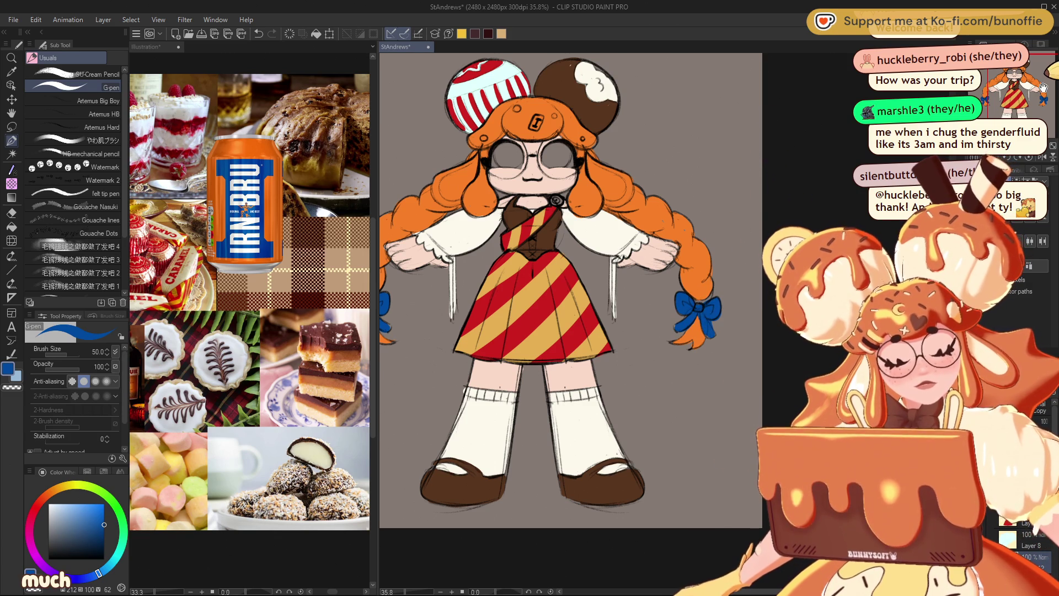
# - Recentre the canvas on the whole character using the Navigator view box
pyautogui.moveTo(1045, 88); pyautogui.dragTo(1020, 90)
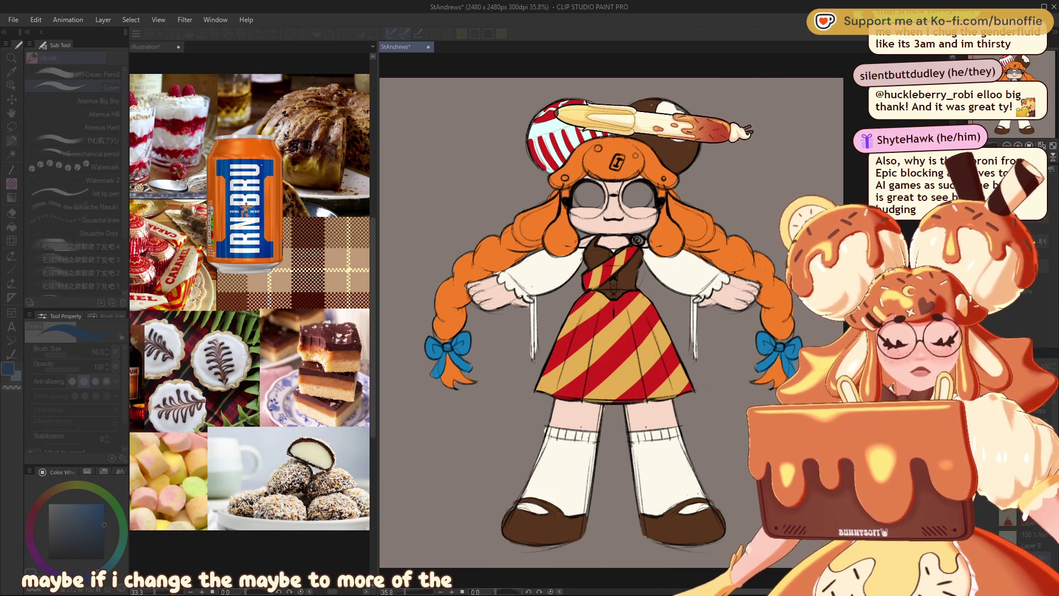
# - Return to Clip Studio Paint and nudge the view of the flat-coloured character
pyautogui.hotkey('alt', 'Tab')
pyautogui.scroll(2, 611, 323)
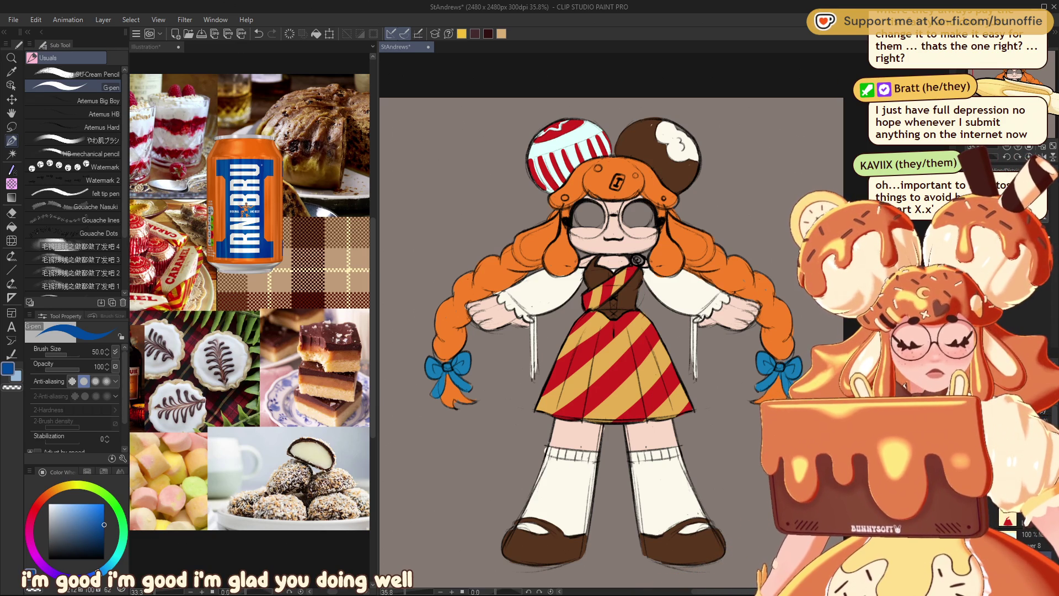
pyautogui.moveTo(607, 331)
pyautogui.mouseDown()
pyautogui.moveTo(577, 358)
pyautogui.moveTo(615, 302)
pyautogui.mouseUp()
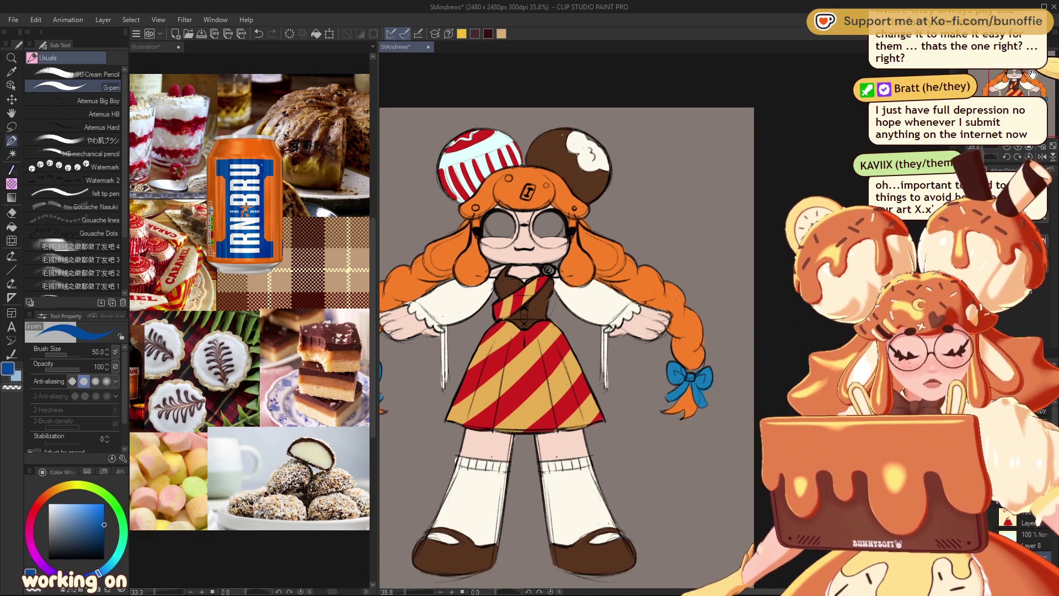
# - Zoom to 50% on the upper body and paint both glasses lenses a near-white cream
pyautogui.hotkey('ctrl', '+')
pyautogui.moveTo(607, 331); pyautogui.dragTo(626, 305)
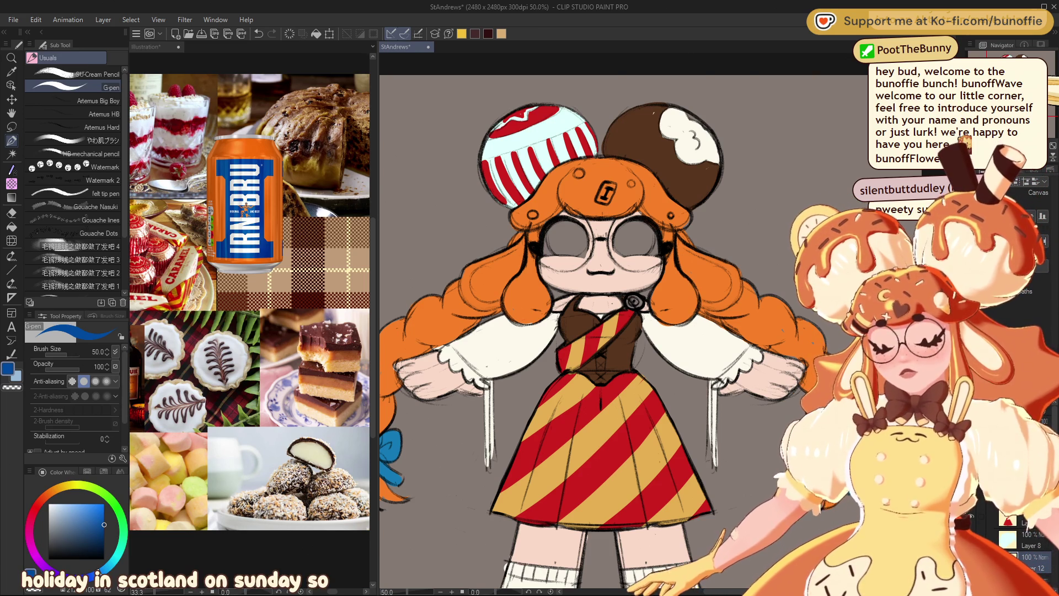
pyautogui.moveTo(585, 320)
pyautogui.mouseDown()
pyautogui.moveTo(651, 259)
pyautogui.moveTo(599, 276)
pyautogui.mouseUp()
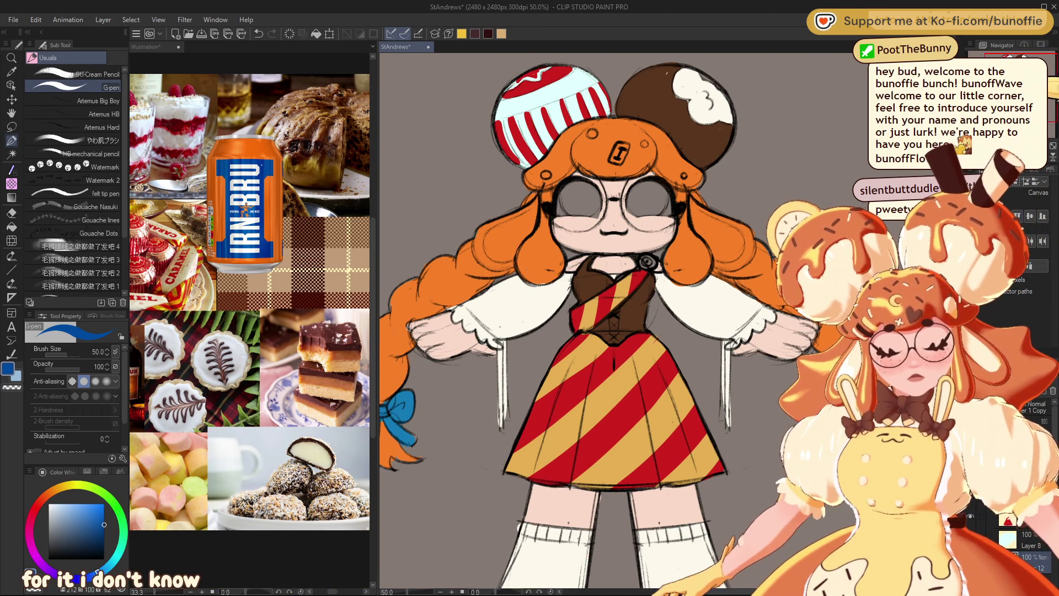
pyautogui.moveTo(599, 276)
pyautogui.mouseDown()
pyautogui.moveTo(661, 282)
pyautogui.moveTo(463, 265)
pyautogui.moveTo(556, 261)
pyautogui.moveTo(611, 334)
pyautogui.mouseUp()
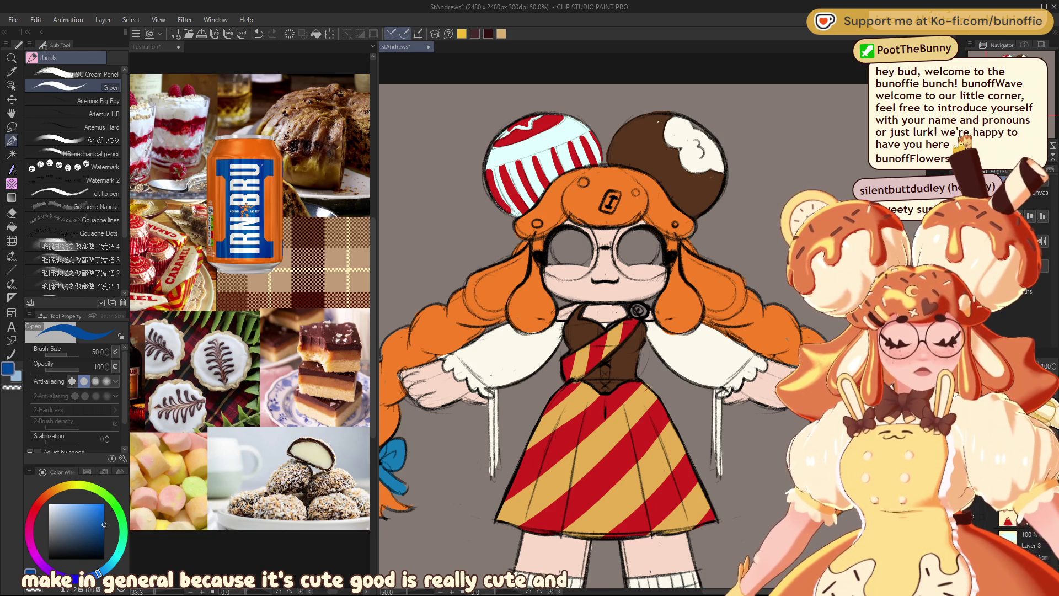
pyautogui.click(58, 488)
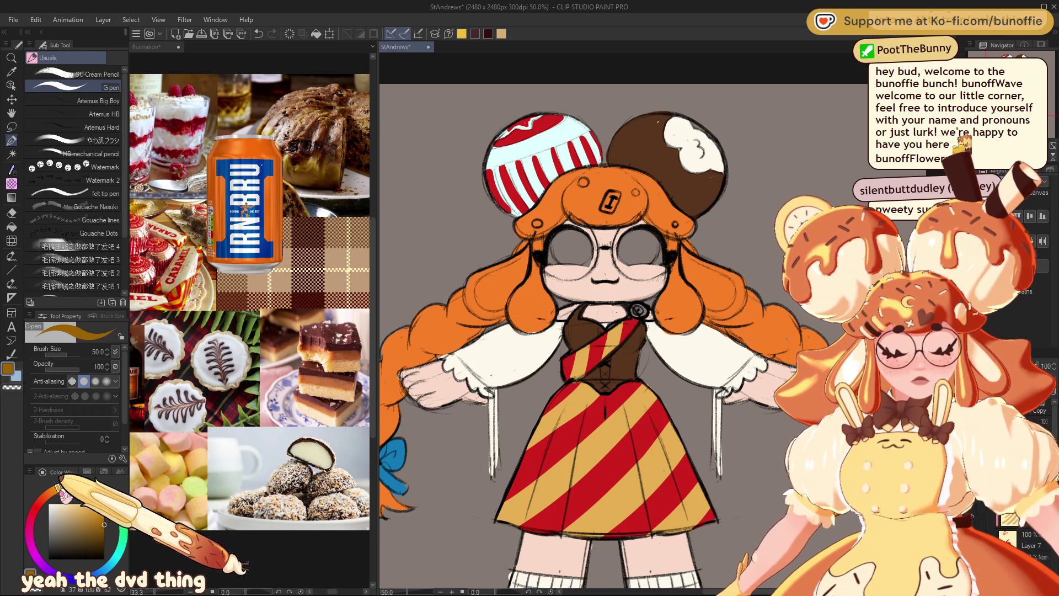
pyautogui.click(79, 511)
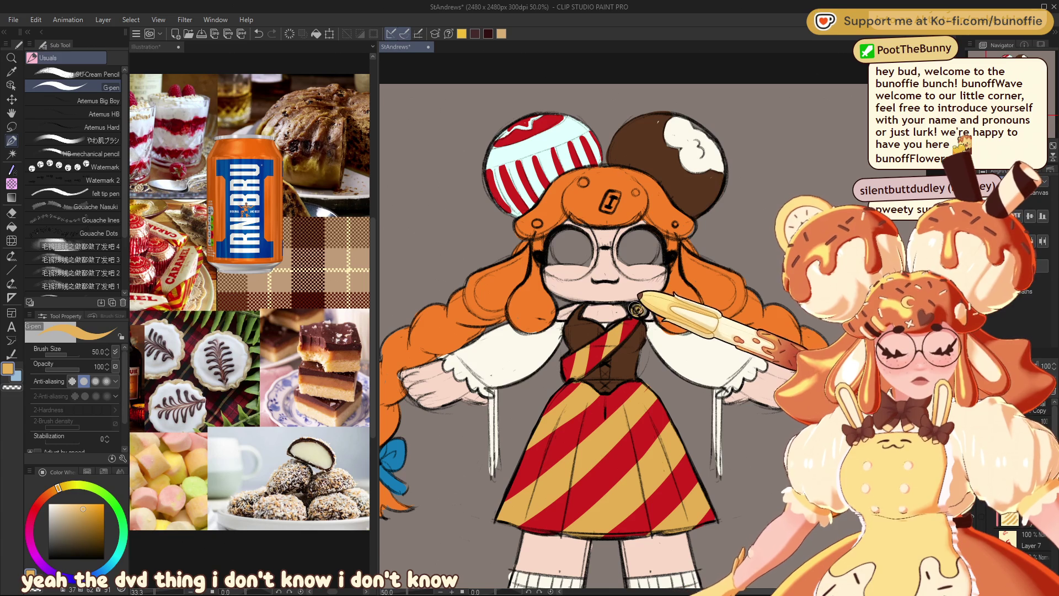
pyautogui.keyDown('alt'); pyautogui.click(648, 305); pyautogui.keyUp('alt')
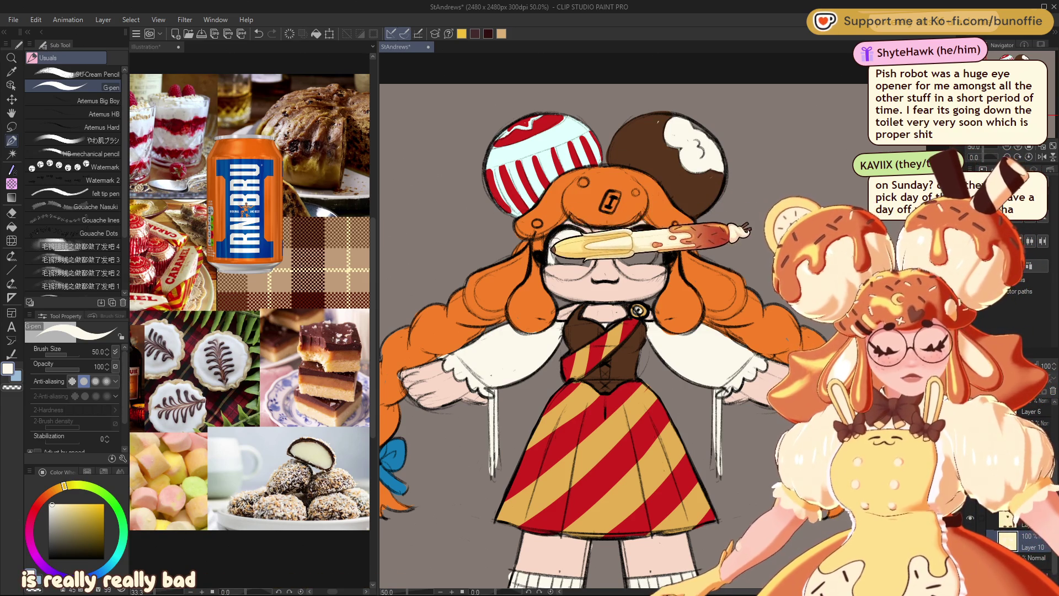
pyautogui.moveTo(555, 252)
pyautogui.mouseDown()
pyautogui.moveTo(576, 262)
pyautogui.moveTo(652, 234)
pyautogui.moveTo(654, 258)
pyautogui.mouseUp()
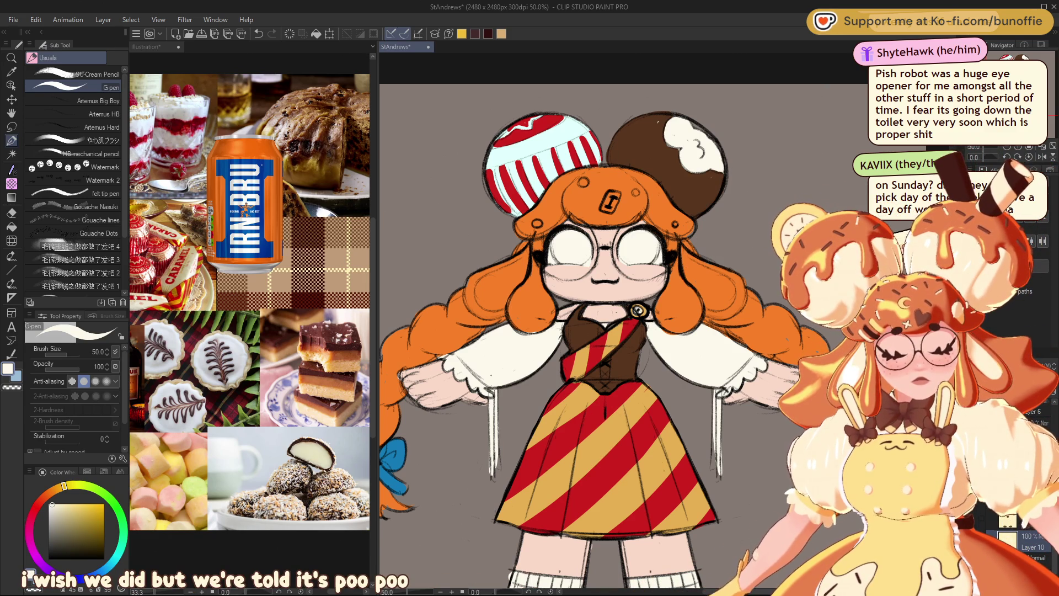
pyautogui.click(94, 473)
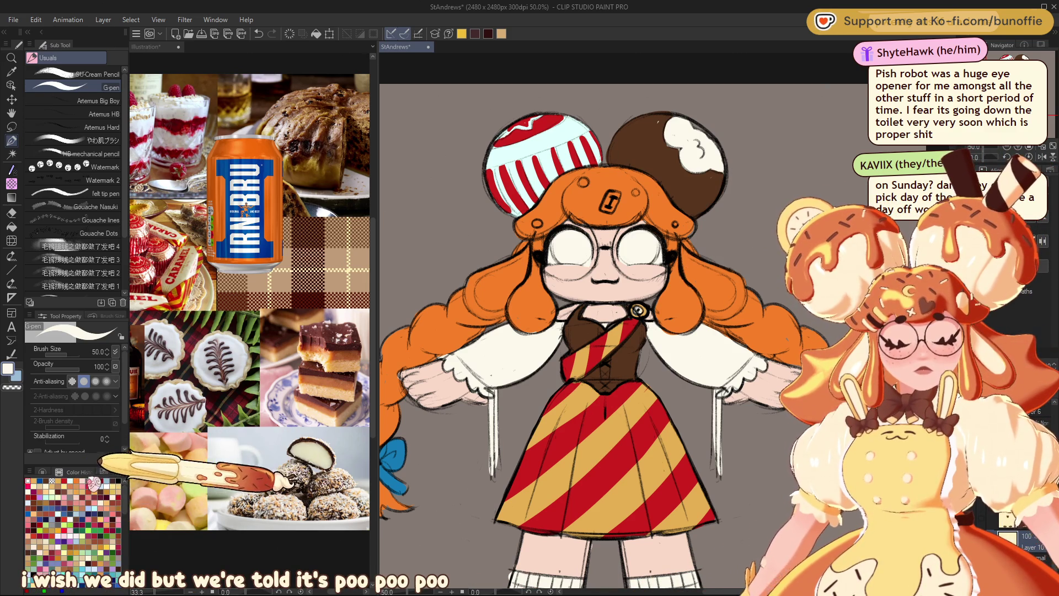
# - Pick the light green Color Set swatch and paint over the left and right lenses
pyautogui.click(44, 472)
pyautogui.click(42, 495)
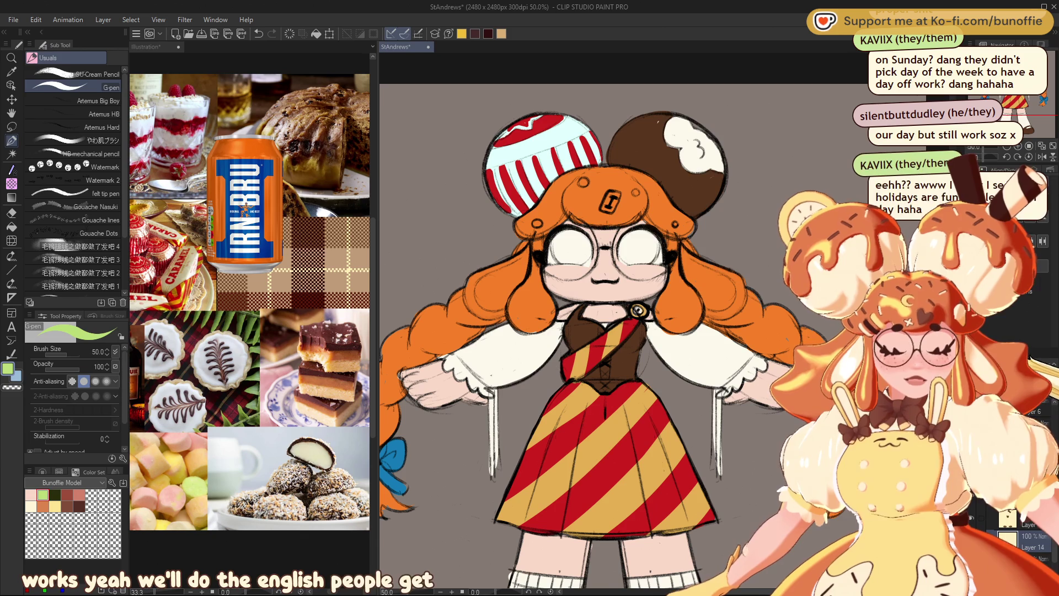
pyautogui.moveTo(565, 234)
pyautogui.mouseDown()
pyautogui.moveTo(561, 262)
pyautogui.moveTo(558, 238)
pyautogui.mouseUp()
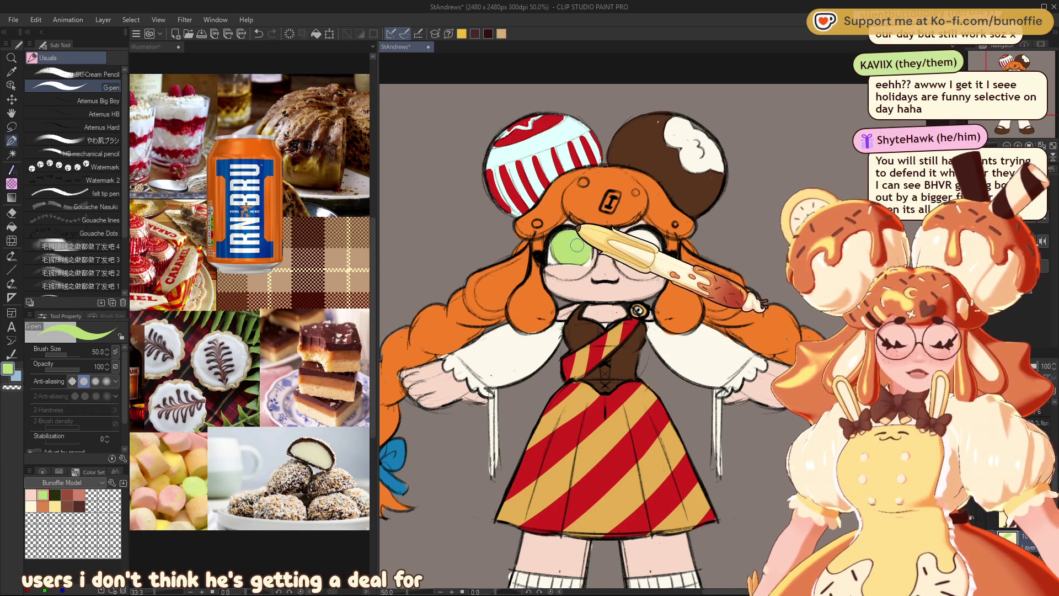
pyautogui.moveTo(637, 249); pyautogui.dragTo(625, 255)
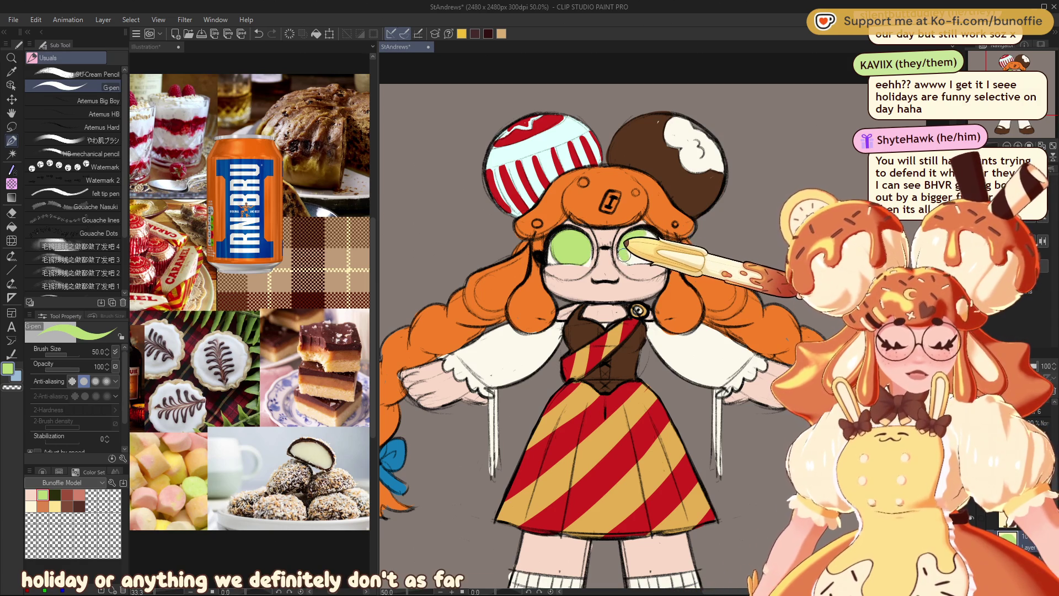
pyautogui.moveTo(626, 255)
pyautogui.mouseDown()
pyautogui.moveTo(644, 259)
pyautogui.moveTo(660, 238)
pyautogui.mouseUp()
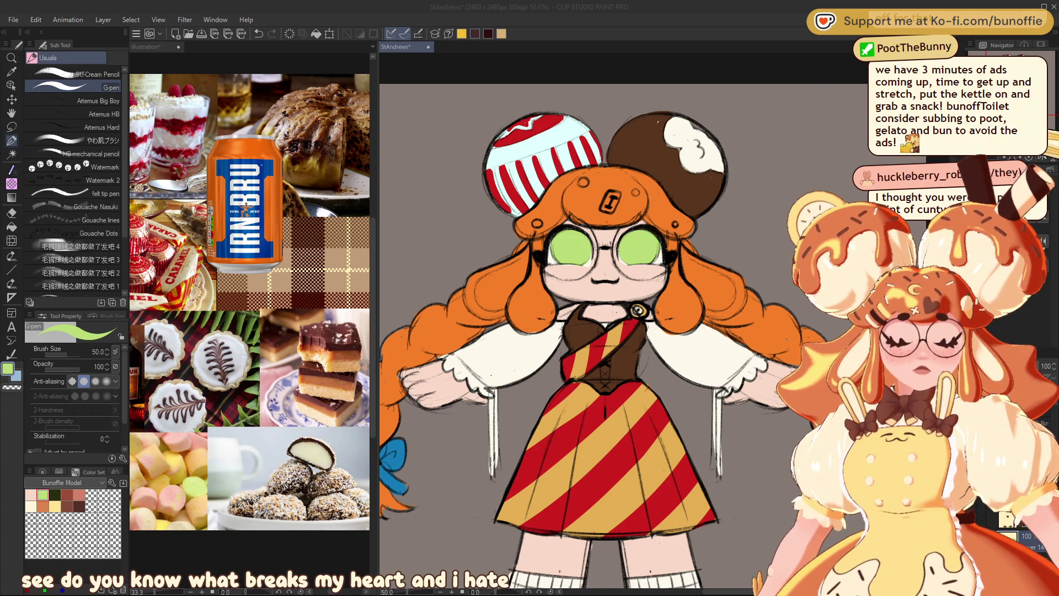
pyautogui.hotkey('ctrl', '-')
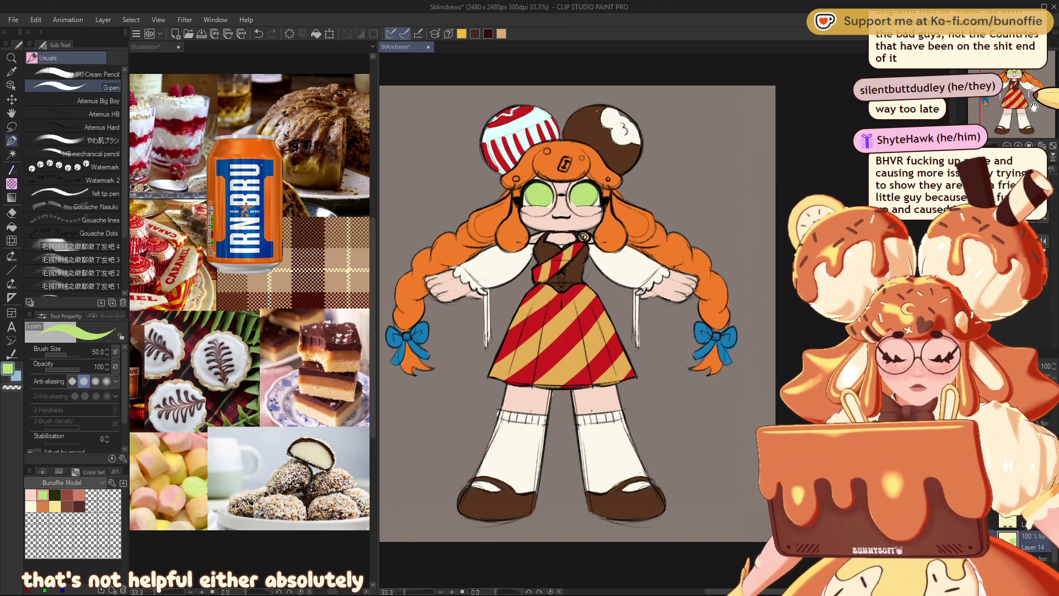
pyautogui.moveTo(1034, 106); pyautogui.dragTo(1022, 89)
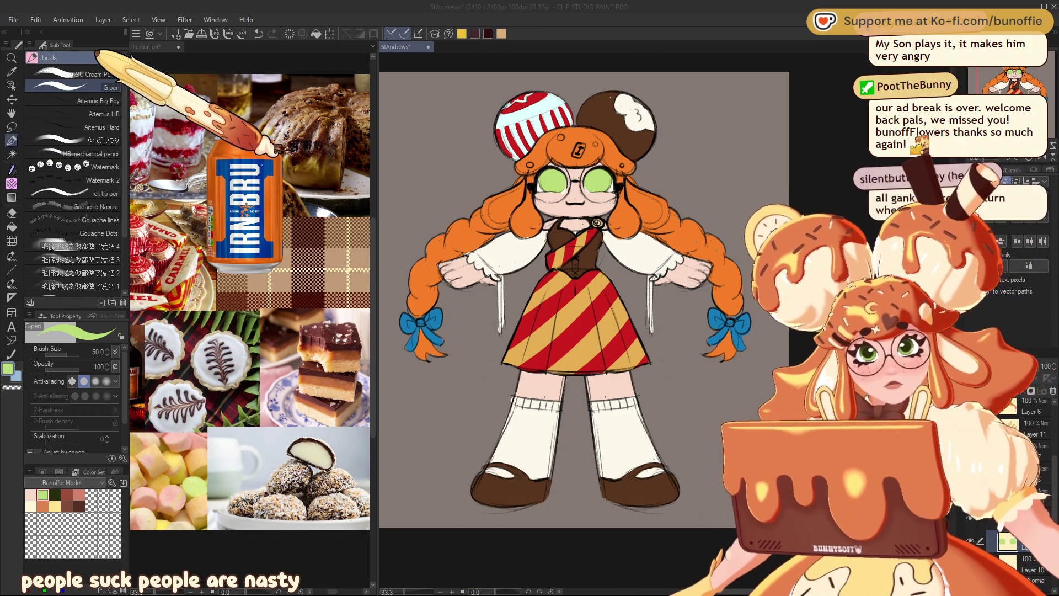
# - Select the SU-Cream Pencil at size 17, then zoom to 50% on the bodice and skirt
pyautogui.click(89, 74)
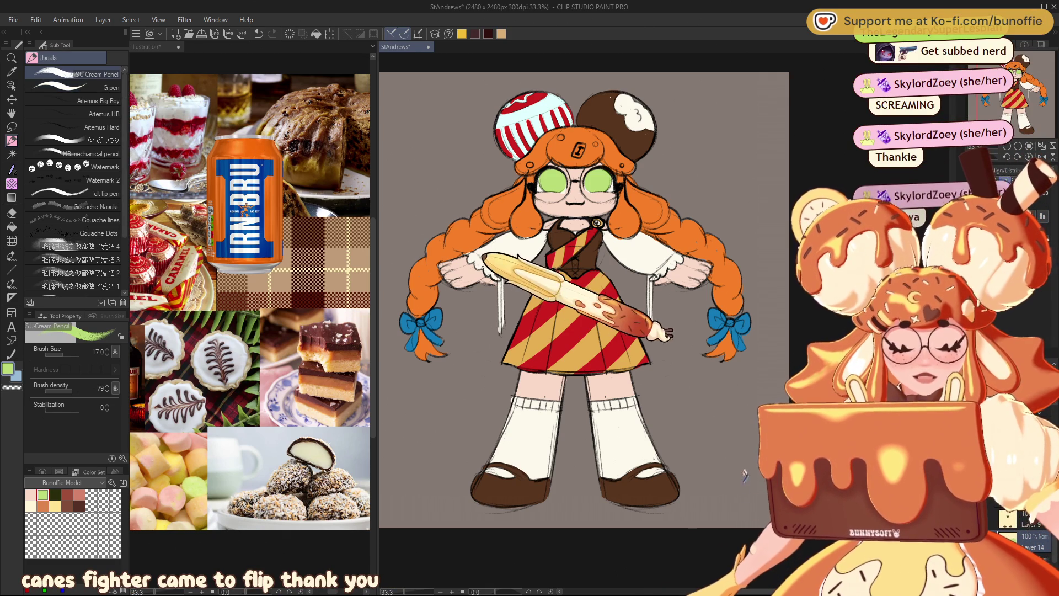
pyautogui.hotkey('ctrl', '+')
pyautogui.moveTo(1018, 124); pyautogui.dragTo(1020, 101)
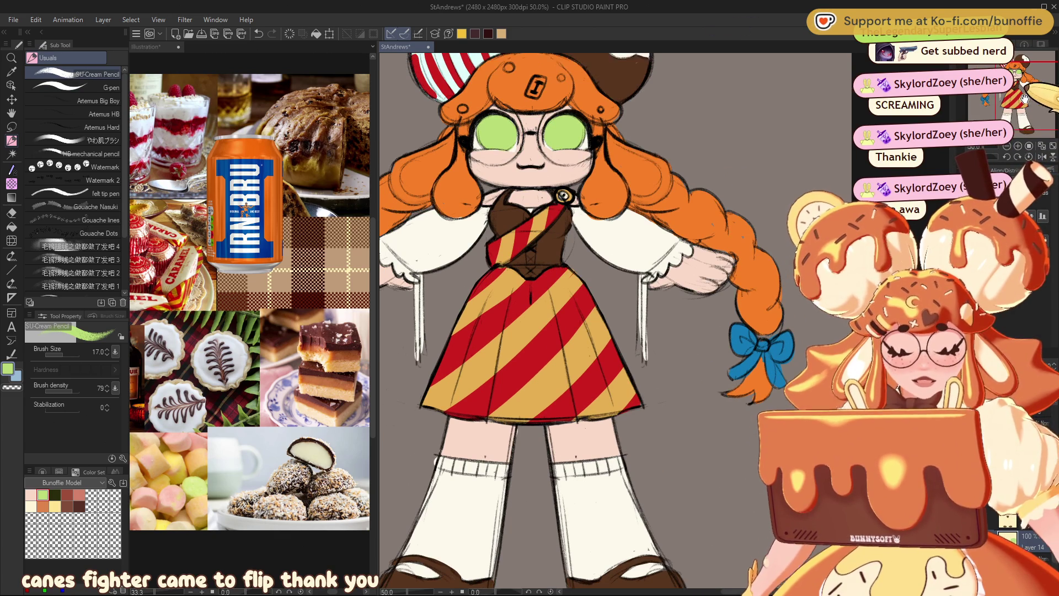
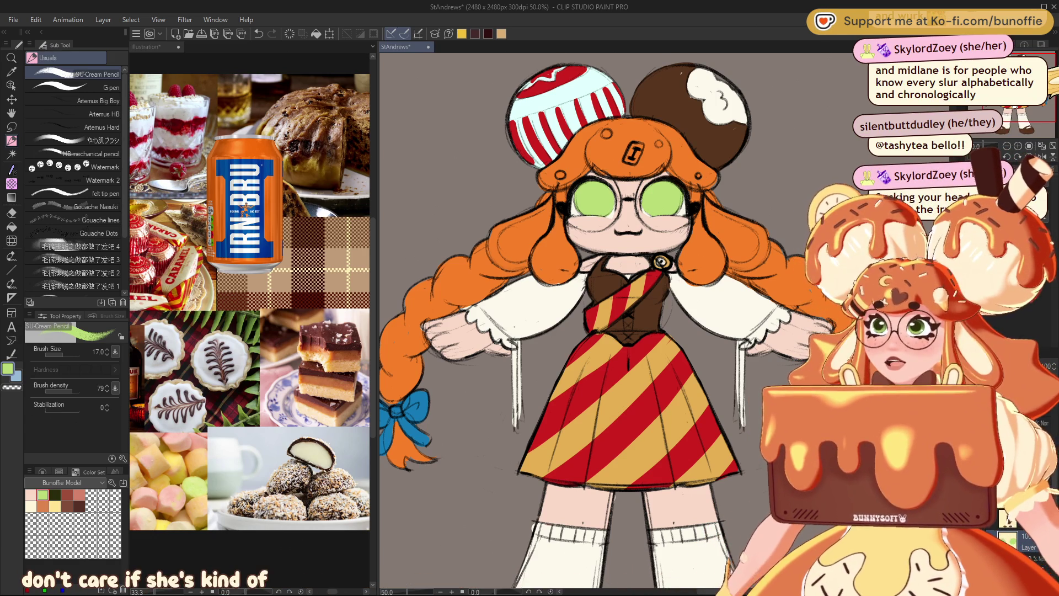
# - Paint a white band across the red sash along its lower and upper edges
pyautogui.moveTo(585, 320)
pyautogui.mouseDown()
pyautogui.moveTo(638, 352)
pyautogui.moveTo(627, 313)
pyautogui.mouseUp()
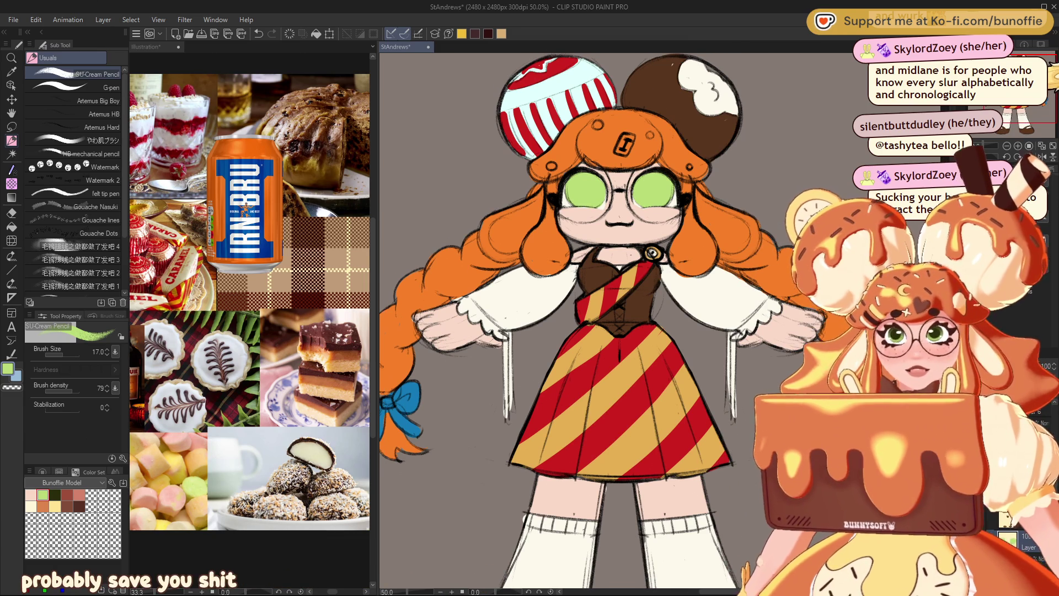
pyautogui.scroll(-2, 635, 320)
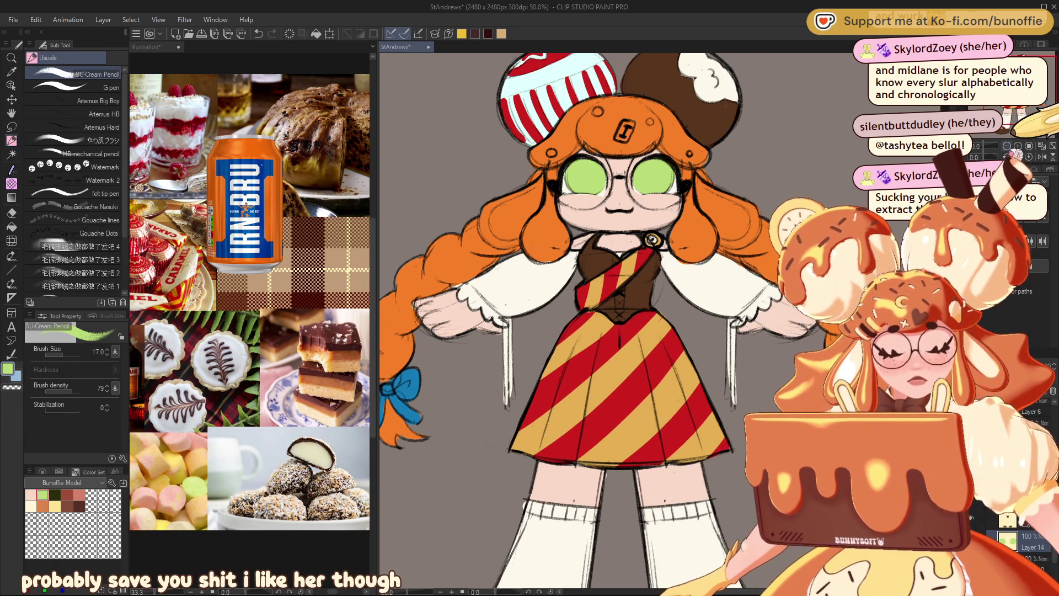
pyautogui.scroll(-1, 634, 320)
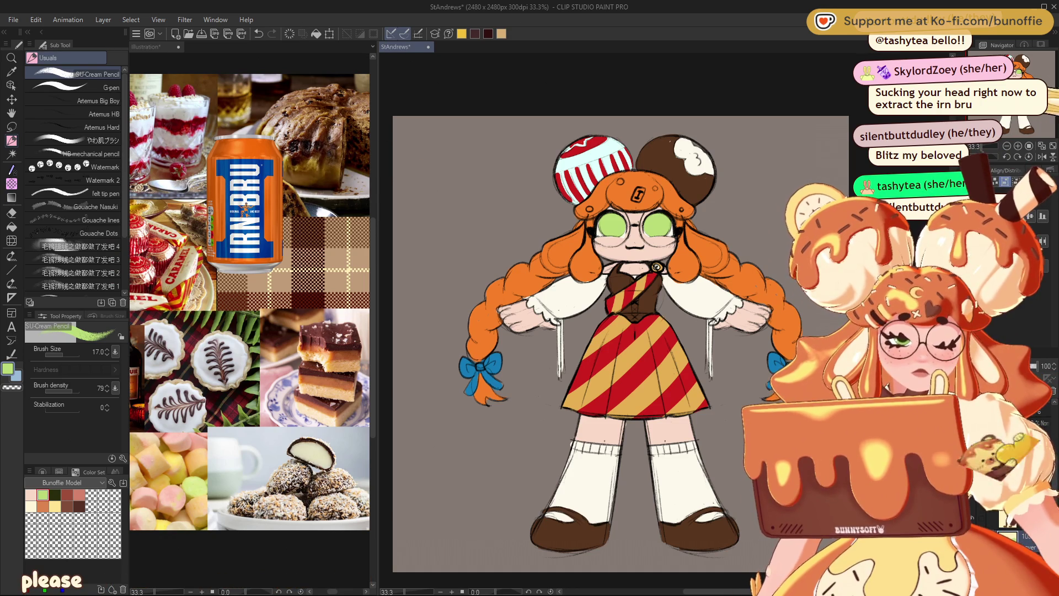
pyautogui.hotkey('ctrl', 'alt', '0')
pyautogui.hscroll(-2, 624, 320)
pyautogui.hscroll(-2, 624, 320)
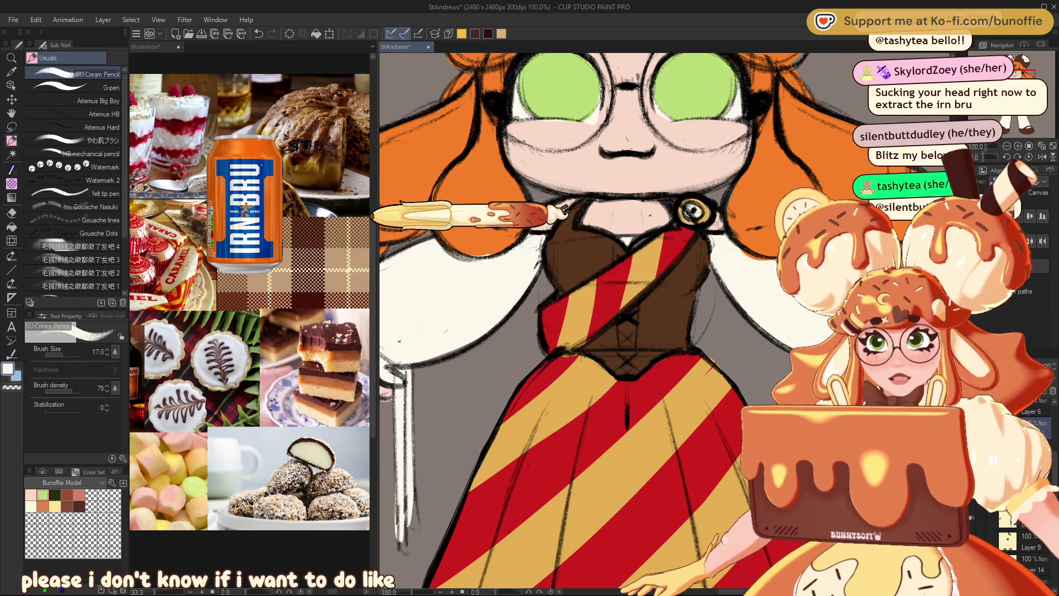
pyautogui.moveTo(554, 329); pyautogui.dragTo(564, 299)
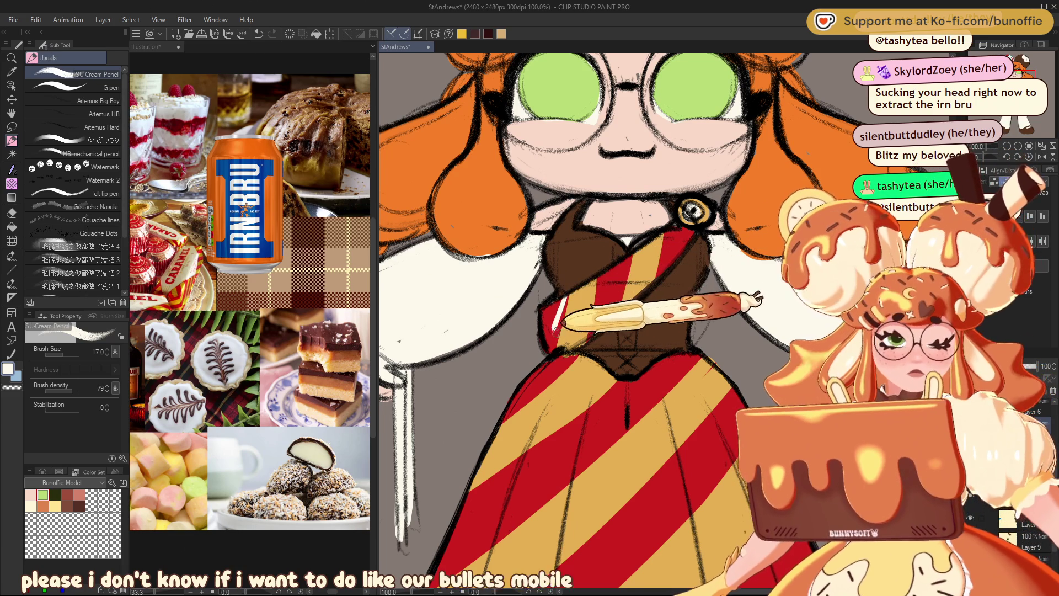
pyautogui.moveTo(551, 331); pyautogui.dragTo(607, 326)
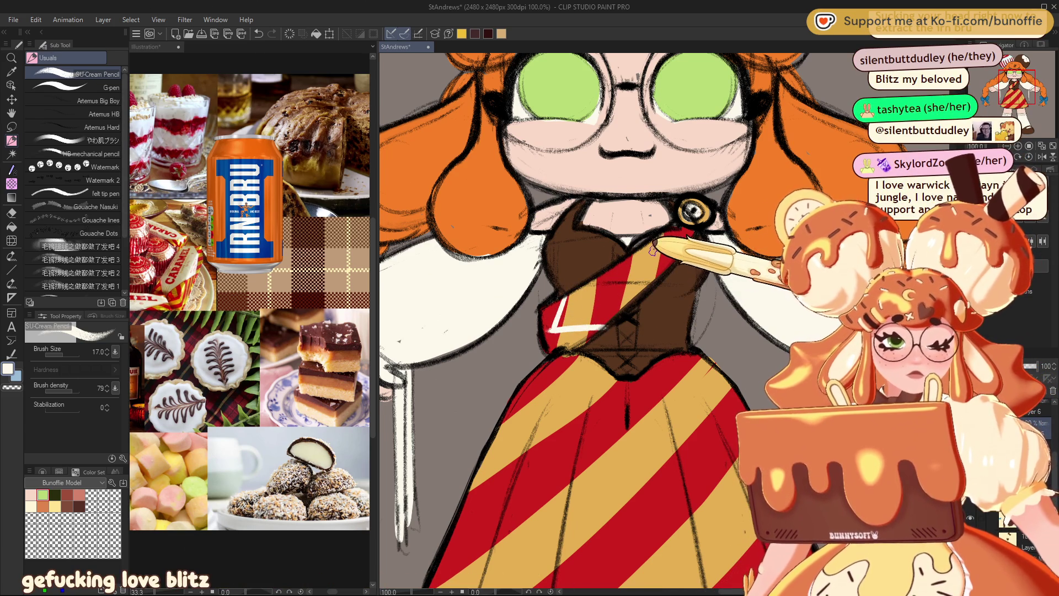
pyautogui.moveTo(645, 246)
pyautogui.mouseDown()
pyautogui.moveTo(667, 239)
pyautogui.moveTo(660, 265)
pyautogui.mouseUp()
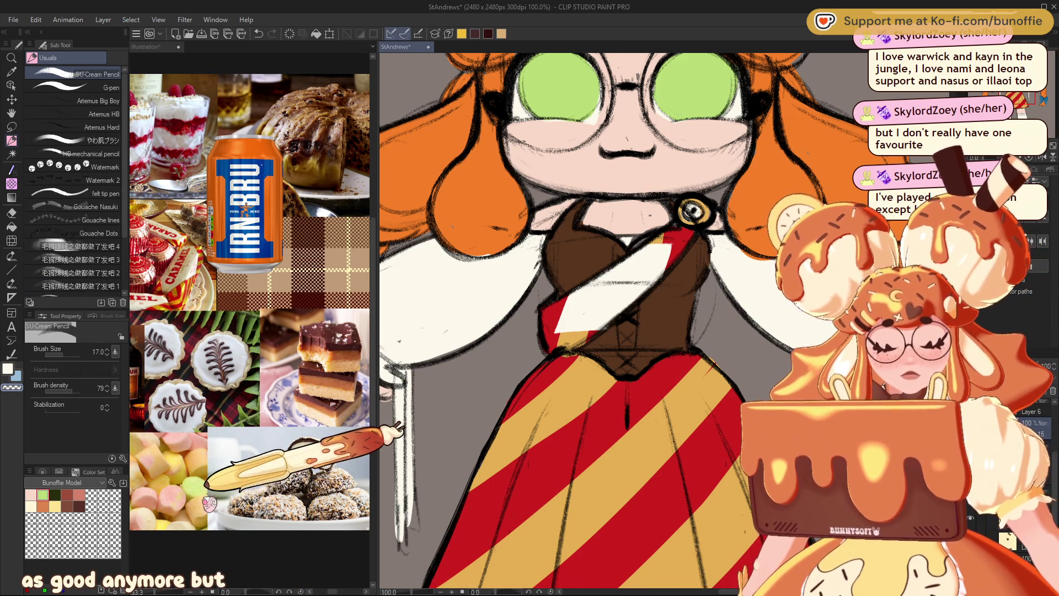
# - Switch to red with a smaller brush and start lettering CARAMEL on the sash
pyautogui.keyDown('alt'); pyautogui.click(551, 310); pyautogui.keyUp('alt')
pyautogui.press('[')
pyautogui.press('[')
pyautogui.press('[')
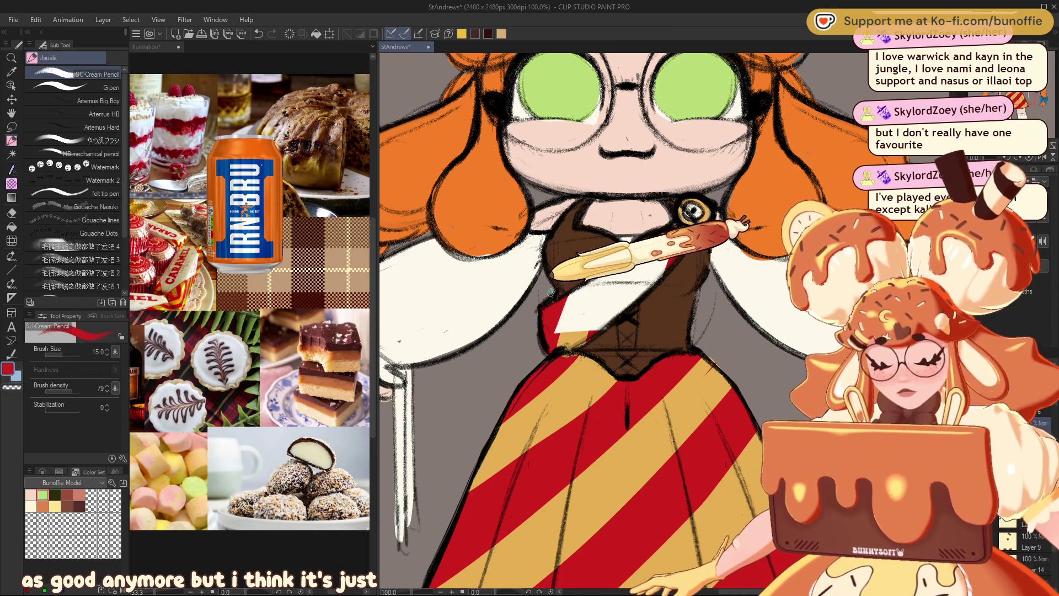
pyautogui.moveTo(583, 304)
pyautogui.mouseDown()
pyautogui.moveTo(577, 320)
pyautogui.moveTo(658, 262)
pyautogui.mouseUp()
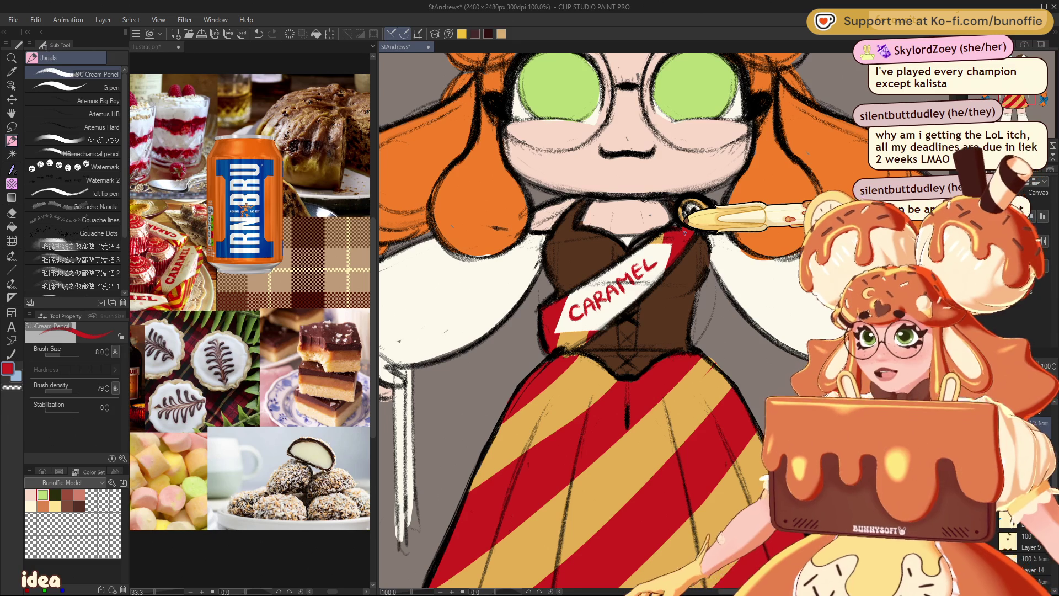
# - Review the character zoomed out with the freehand Lasso active, then undo the CARAMEL lettering
pyautogui.scroll(3, 660, 326)
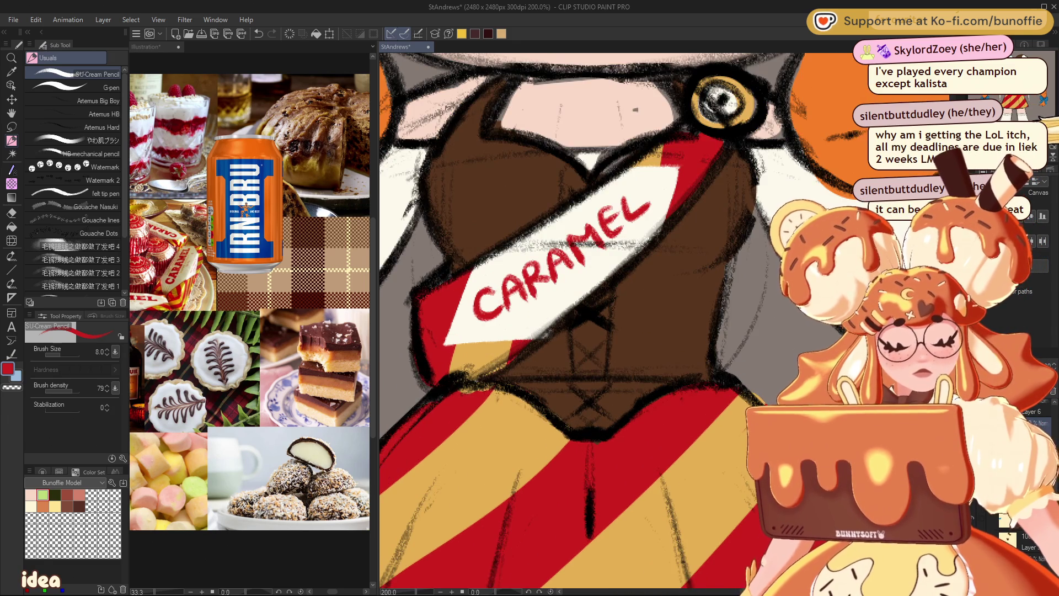
pyautogui.scroll(-2, 607, 320)
pyautogui.scroll(-2, 607, 320)
pyautogui.scroll(2, 607, 320)
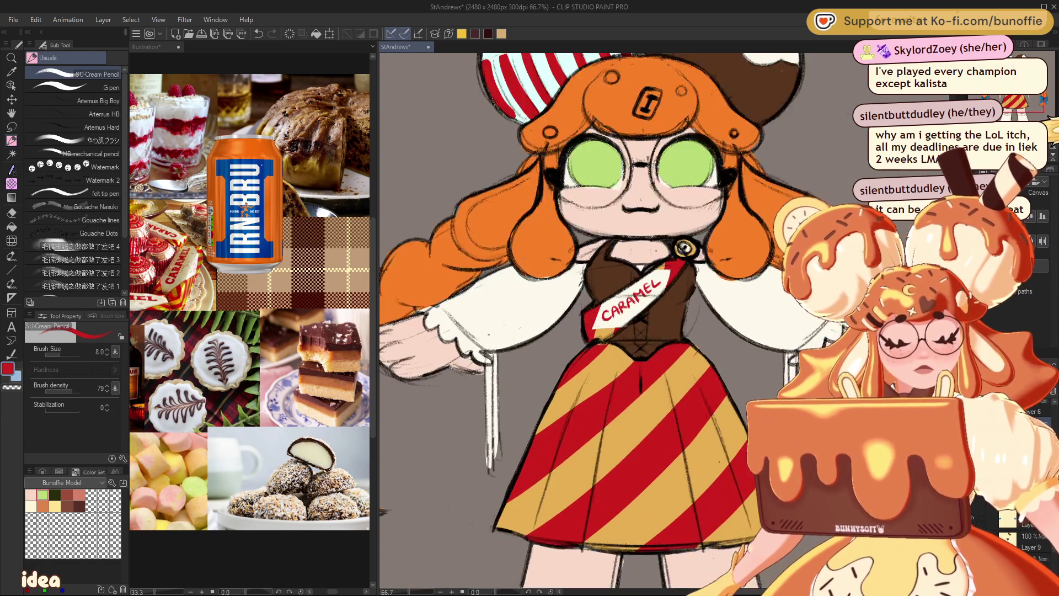
pyautogui.scroll(1, 664, 322)
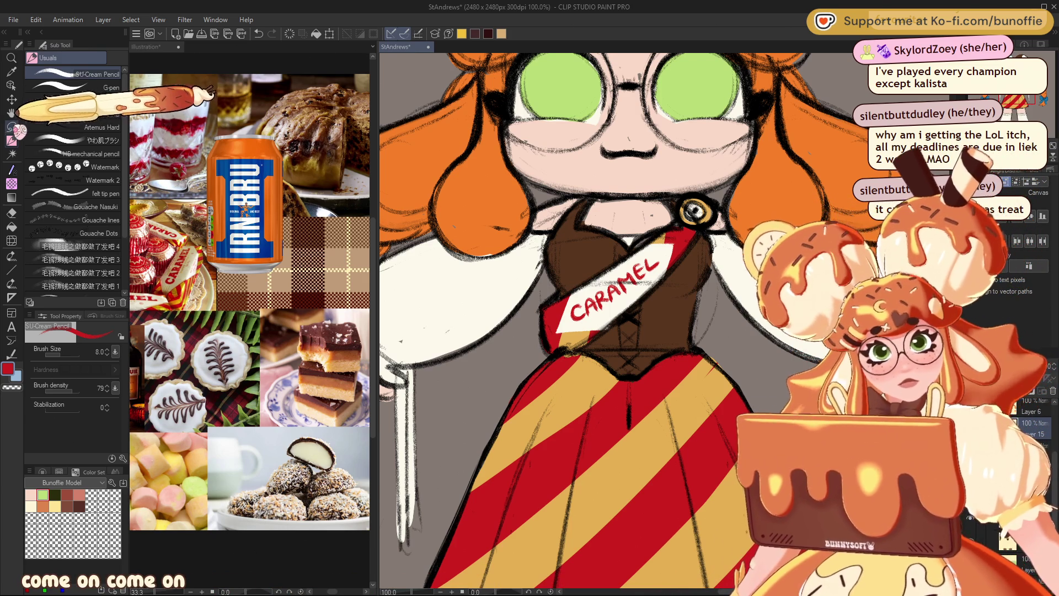
pyautogui.press('m')
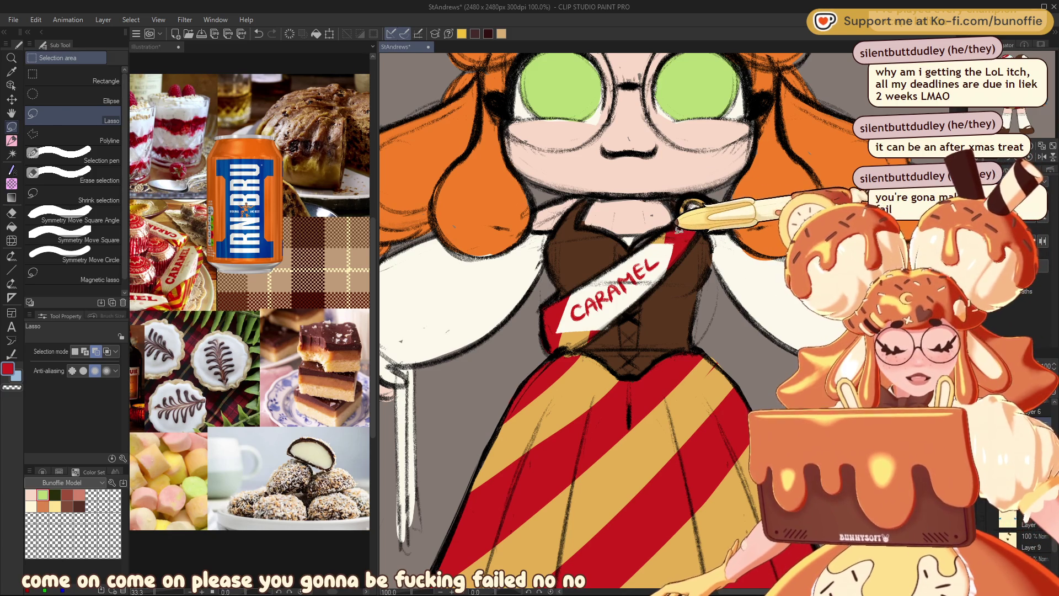
pyautogui.hotkey('ctrl', '-')
pyautogui.hotkey('ctrl', '-')
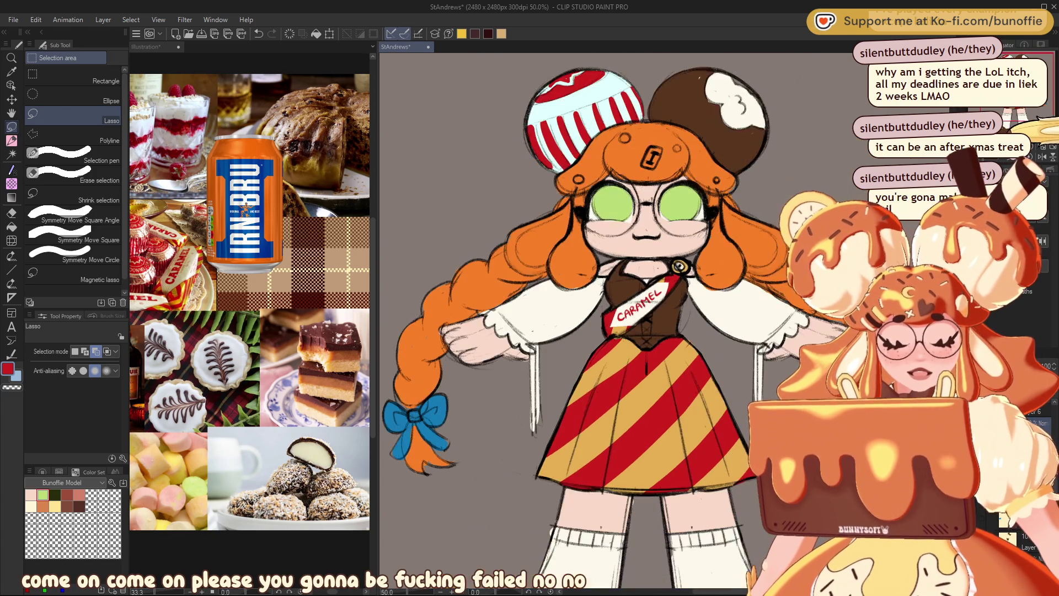
pyautogui.hotkey('ctrl', '-')
pyautogui.hotkey('ctrl', '-')
pyautogui.hotkey('ctrl', '+')
pyautogui.hotkey('ctrl', '+')
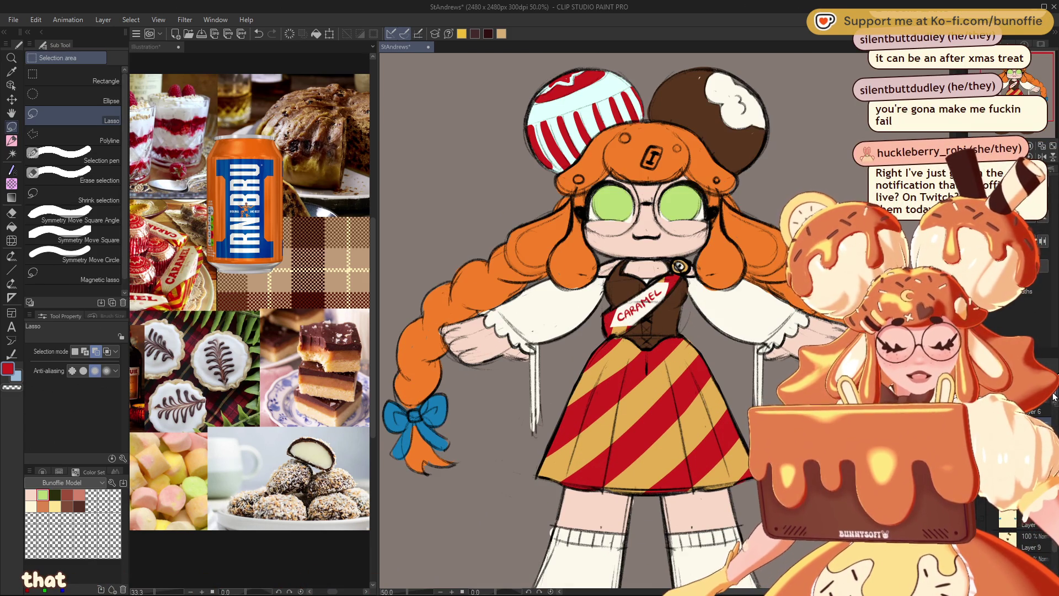
pyautogui.hotkey('ctrl', 'z')
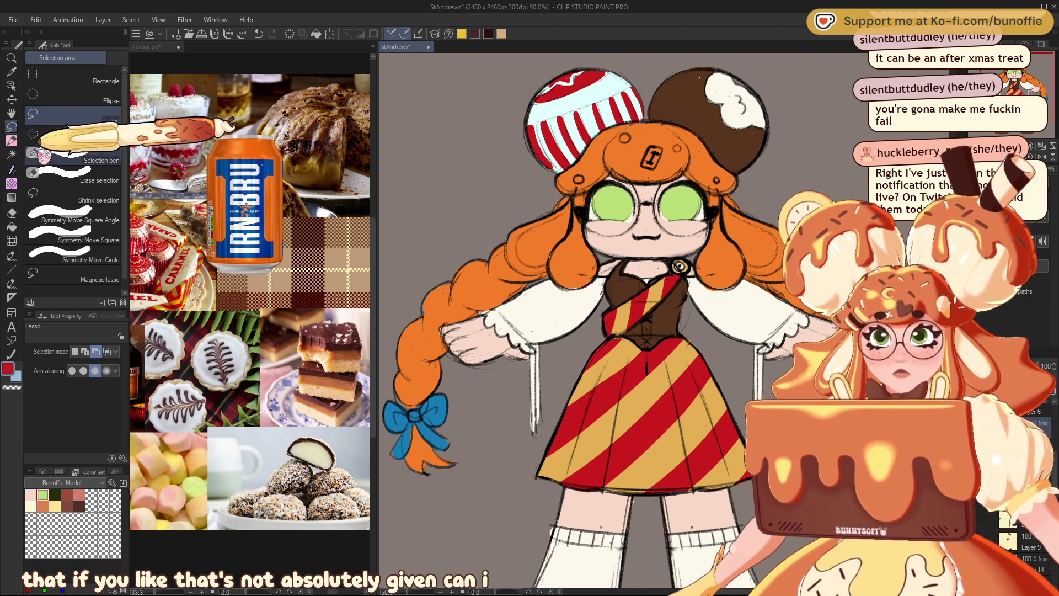
pyautogui.click(12, 140)
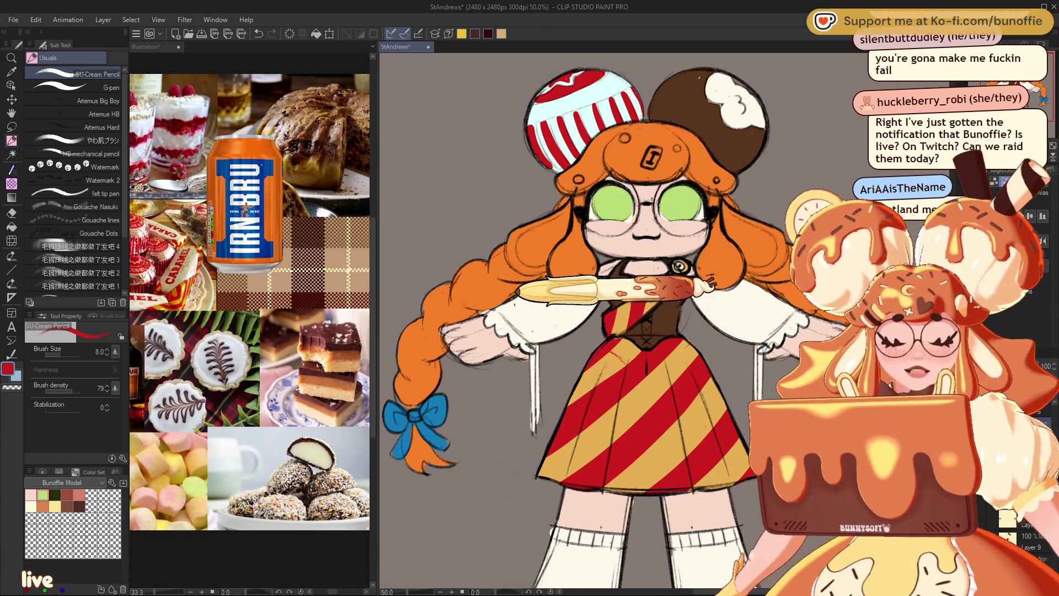
pyautogui.keyDown('alt'); pyautogui.click(561, 328); pyautogui.keyUp('alt')
pyautogui.press(']')
pyautogui.press(']')
pyautogui.press(']')
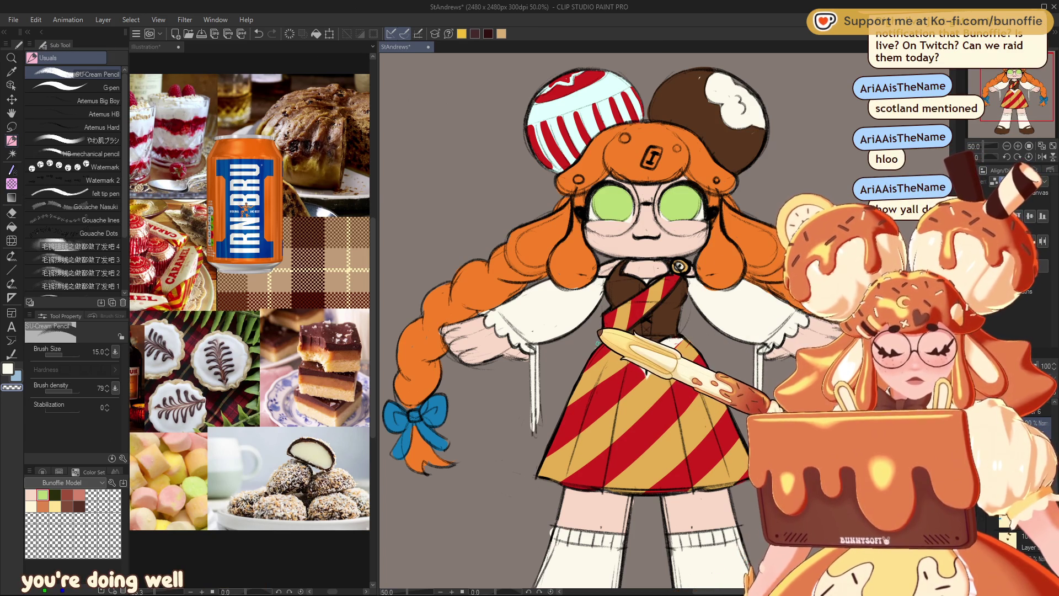
pyautogui.hotkey('ctrl', '-')
pyautogui.hotkey('ctrl', '-')
pyautogui.hotkey('ctrl', '+')
pyautogui.hotkey('ctrl', '+')
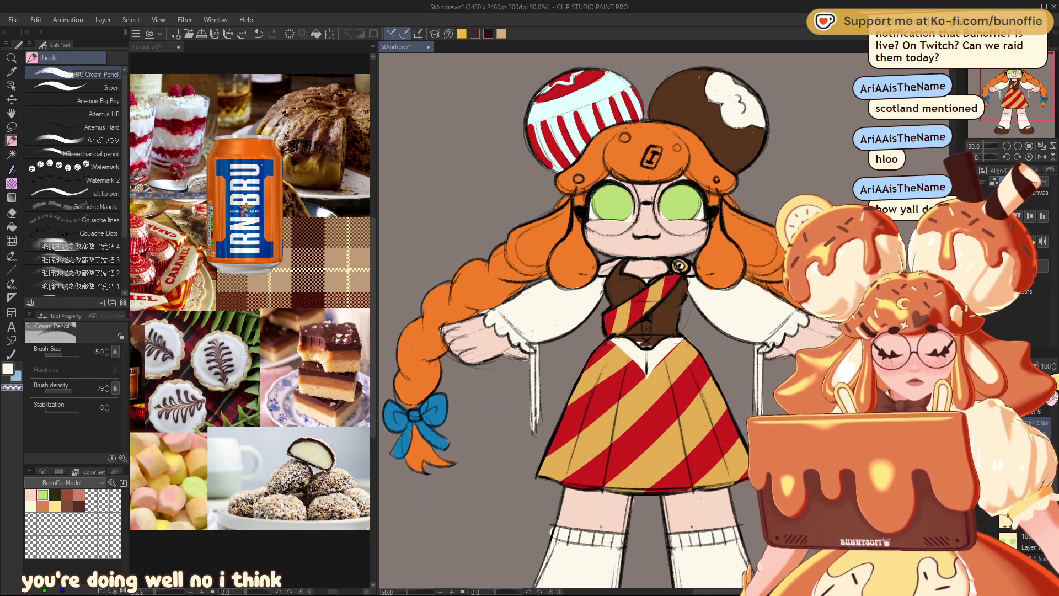
pyautogui.hotkey('ctrl', '-')
pyautogui.hotkey('ctrl', '-')
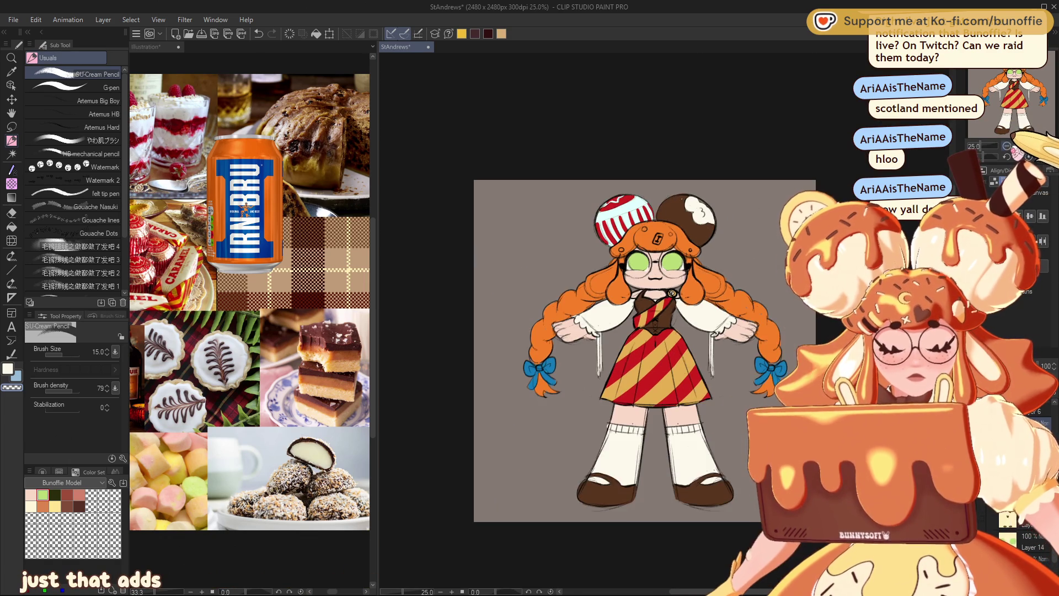
pyautogui.hotkey('ctrl', '+')
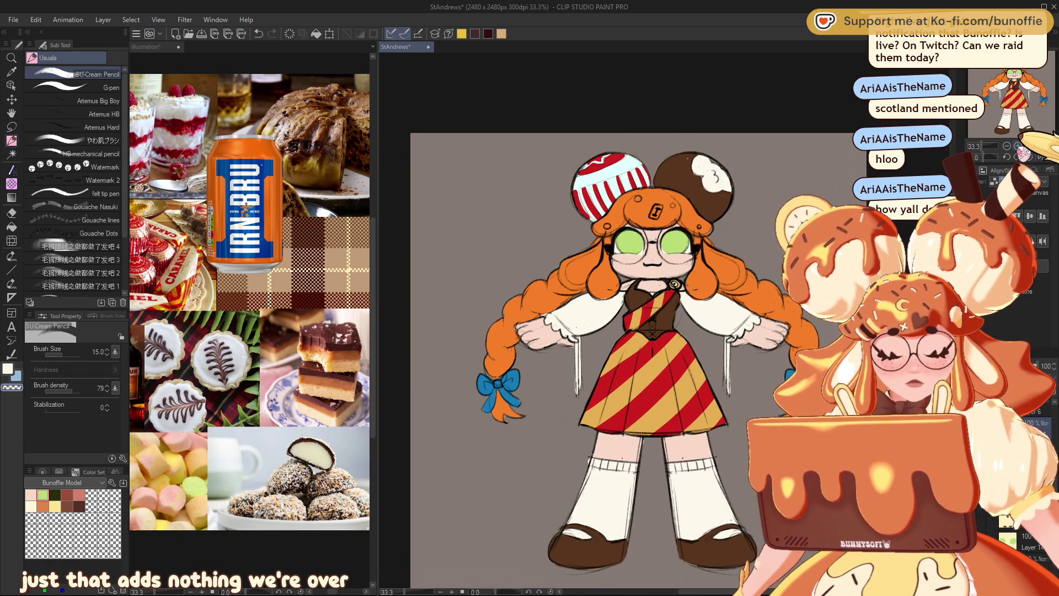
pyautogui.hotkey('ctrl', '+')
pyautogui.moveTo(1039, 83); pyautogui.dragTo(1039, 102)
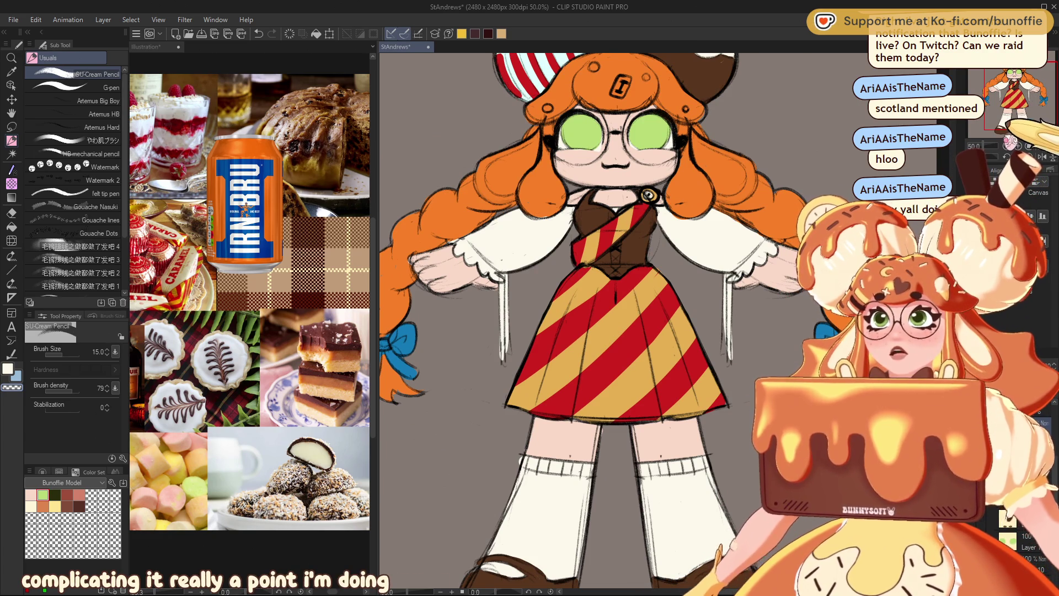
pyautogui.moveTo(1021, 105); pyautogui.dragTo(1024, 93)
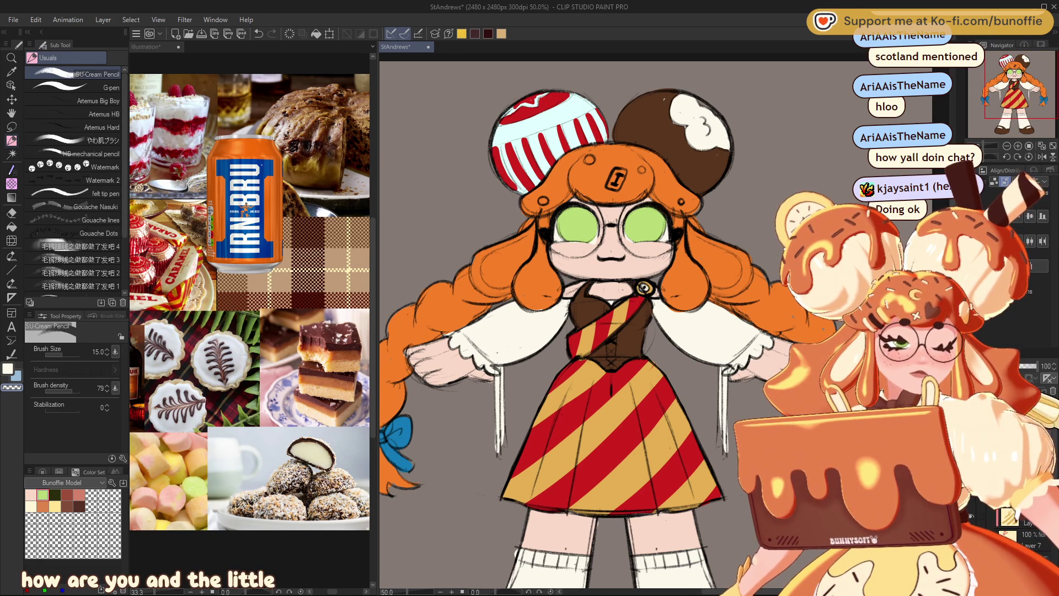
# - Pick a light orange from the Color Wheel and thin the pencil to size 8
pyautogui.hotkey('ctrl', '+')
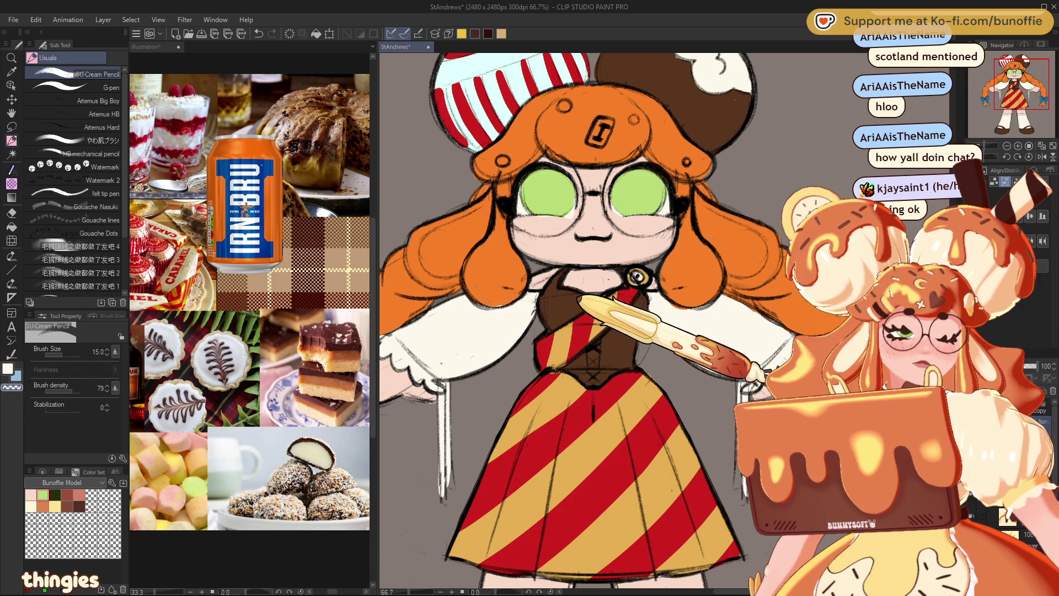
pyautogui.click(249, 460)
pyautogui.click(42, 472)
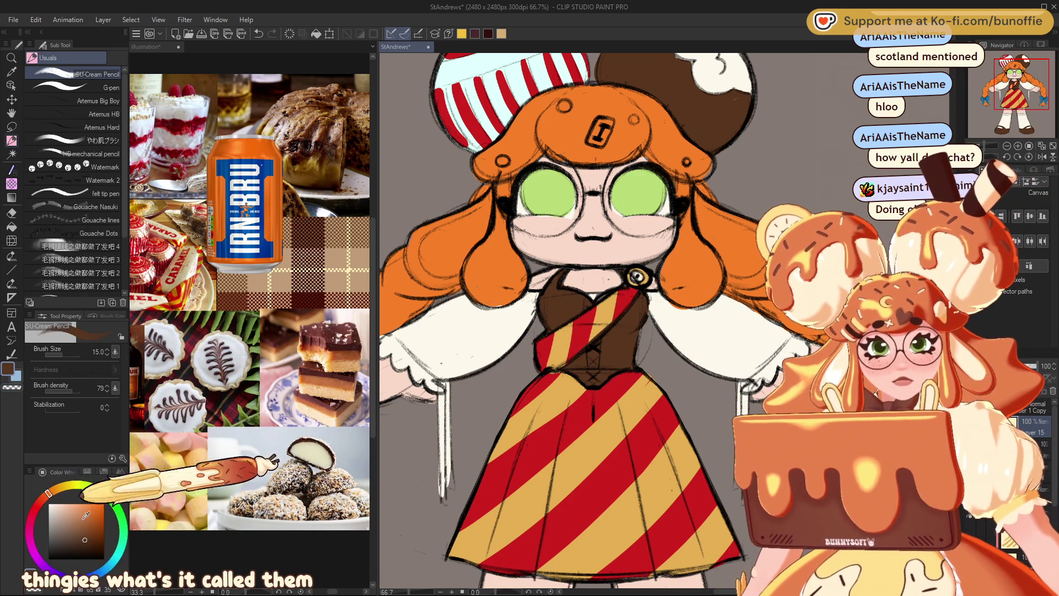
pyautogui.click(82, 511)
pyautogui.press('[')
pyautogui.press('[')
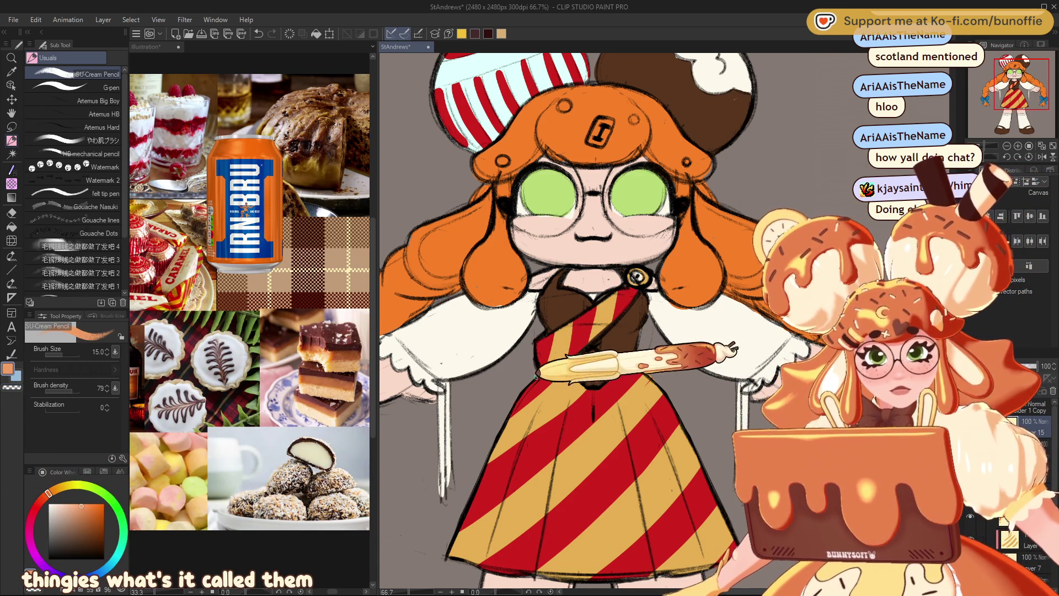
pyautogui.press('[')
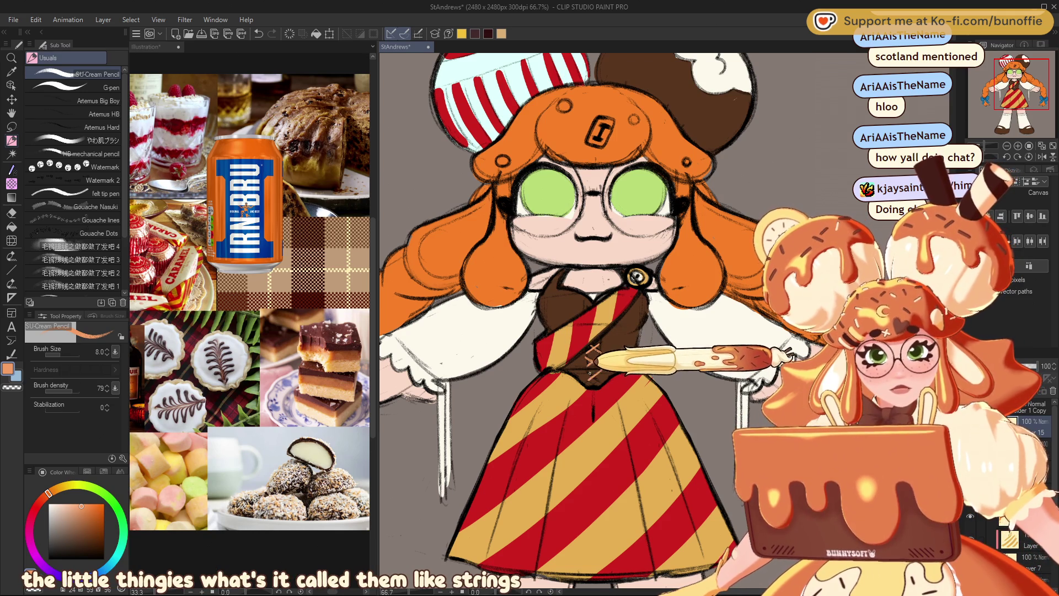
# - Draw the crisscross lacing and small bow down the corset front, then review it
pyautogui.moveTo(586, 395); pyautogui.dragTo(596, 418)
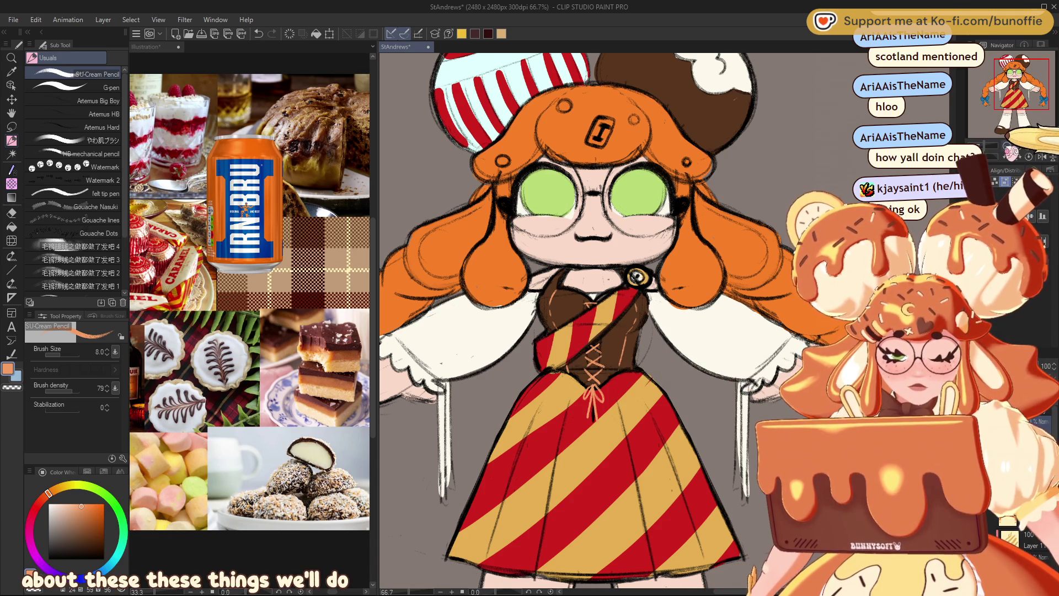
pyautogui.hotkey('ctrl', '-')
pyautogui.hotkey('ctrl', '-')
pyautogui.hotkey('ctrl', '-')
pyautogui.hotkey('ctrl', '+')
pyautogui.hotkey('ctrl', '+')
pyautogui.hotkey('ctrl', '+')
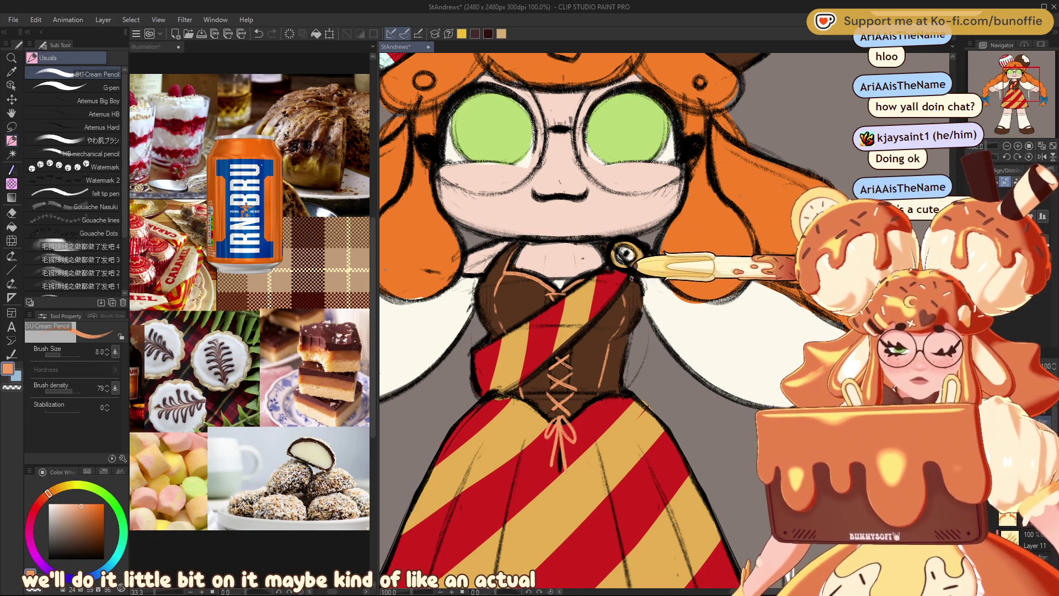
pyautogui.scroll(-4, 633, 265)
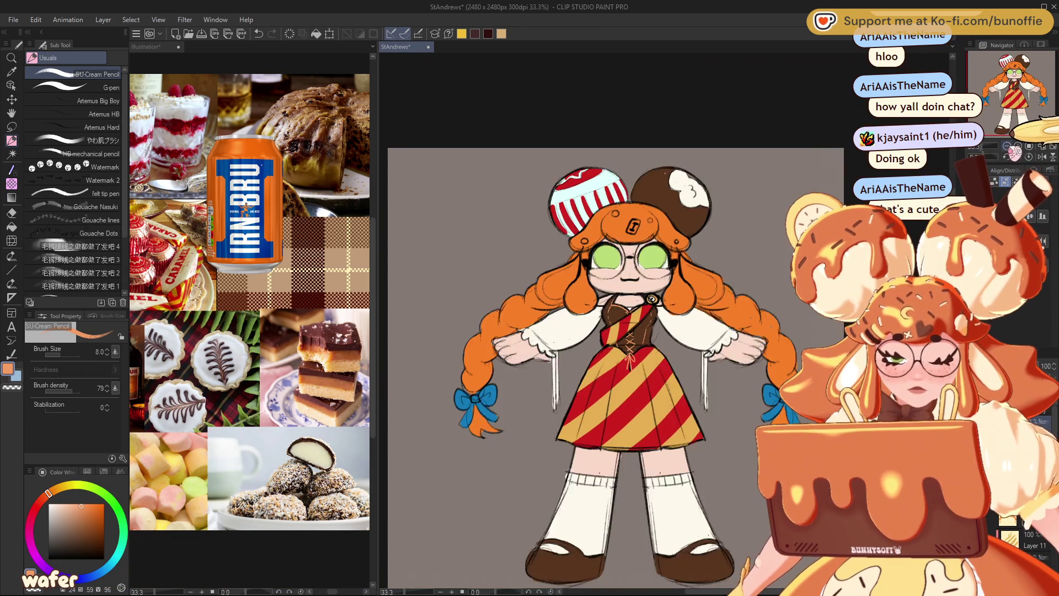
pyautogui.scroll(3, 660, 318)
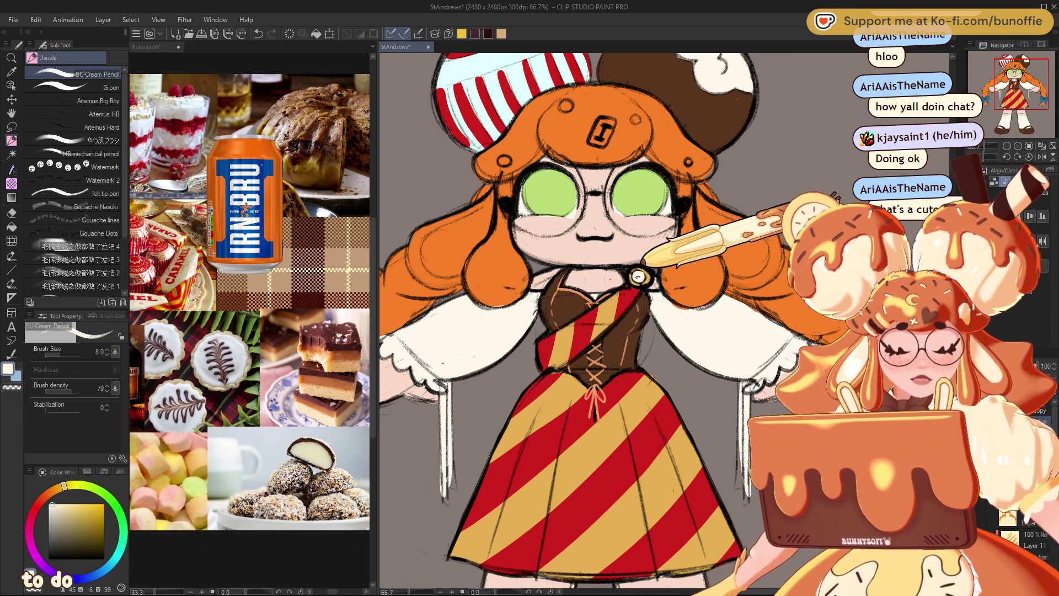
pyautogui.keyDown('alt'); pyautogui.click(480, 72); pyautogui.keyUp('alt')
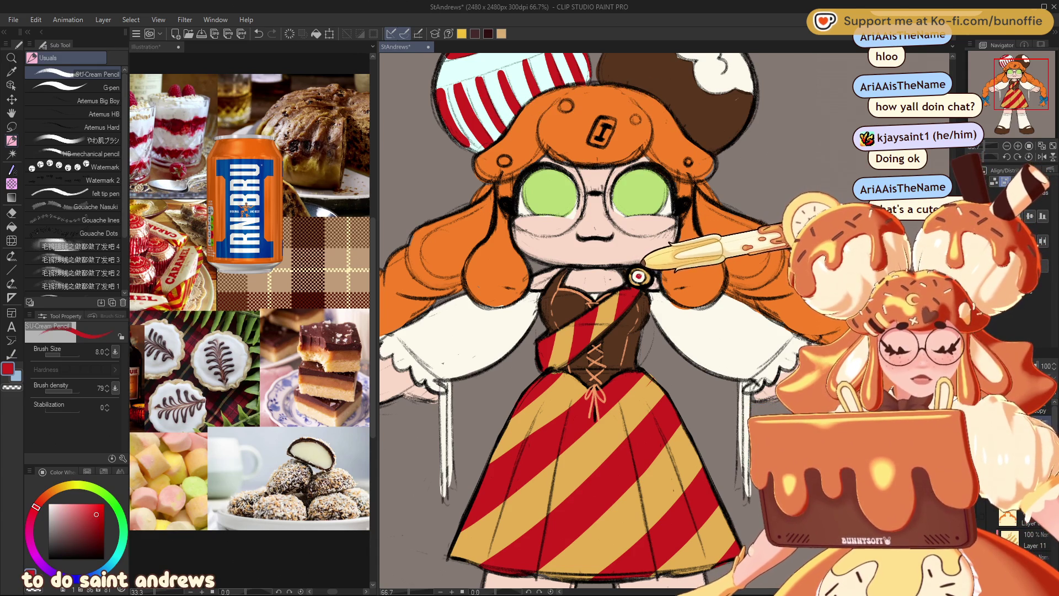
pyautogui.hotkey('ctrl', '-')
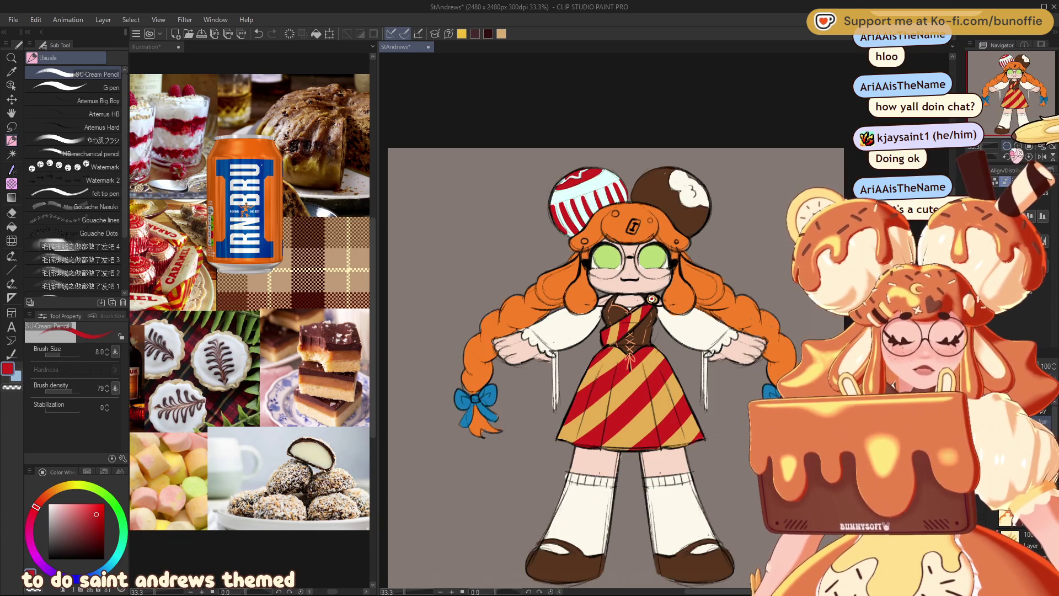
pyautogui.hotkey('ctrl', '+')
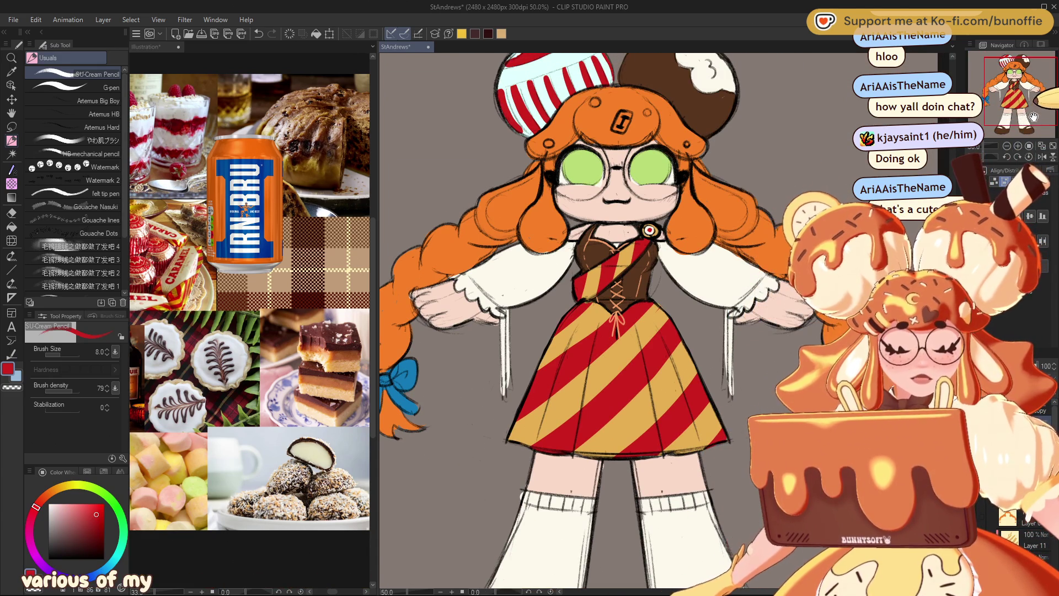
pyautogui.moveTo(618, 276)
pyautogui.mouseDown()
pyautogui.moveTo(613, 312)
pyautogui.moveTo(648, 330)
pyautogui.mouseUp()
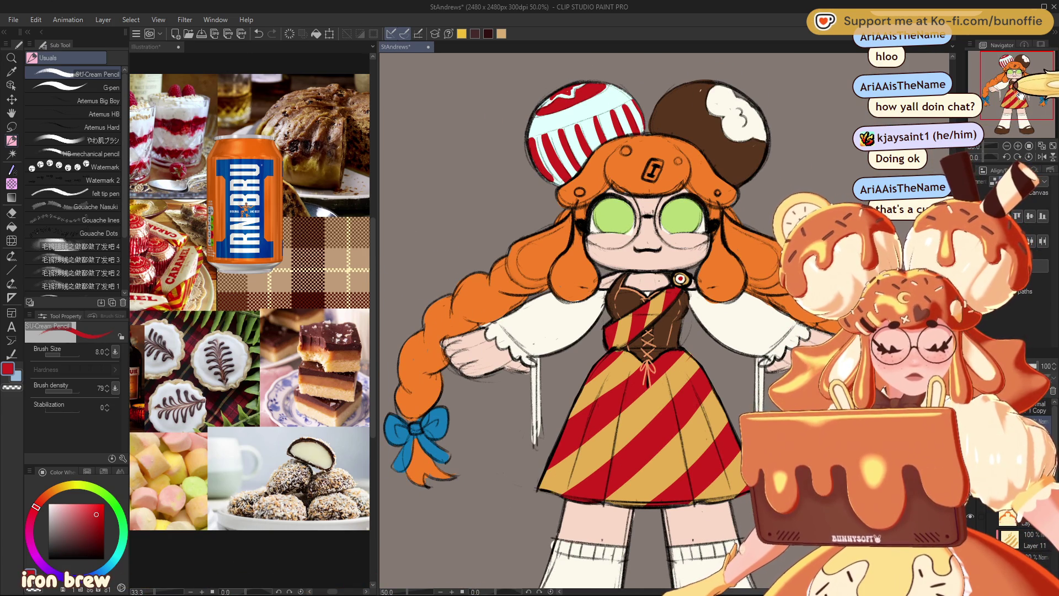
pyautogui.moveTo(1014, 98); pyautogui.dragTo(1018, 91)
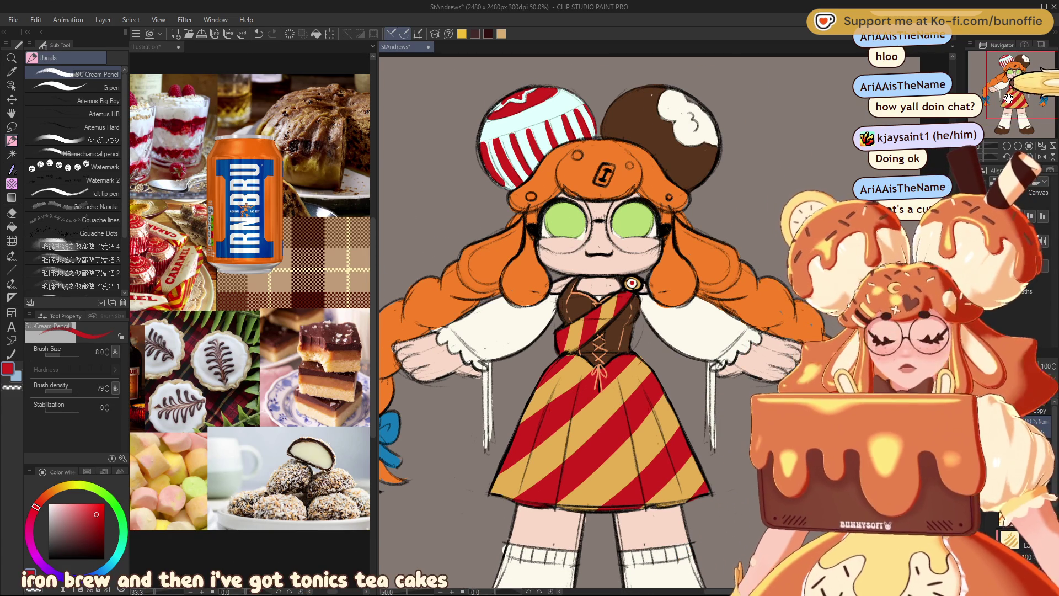
pyautogui.moveTo(1007, 99)
pyautogui.mouseDown()
pyautogui.moveTo(1031, 83)
pyautogui.moveTo(1004, 114)
pyautogui.moveTo(1033, 109)
pyautogui.mouseUp()
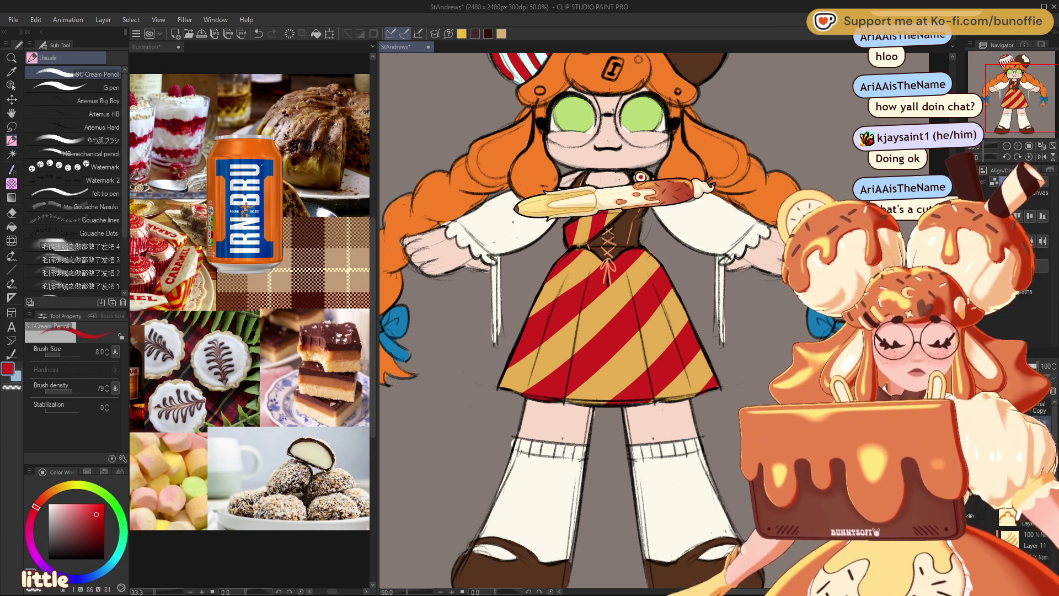